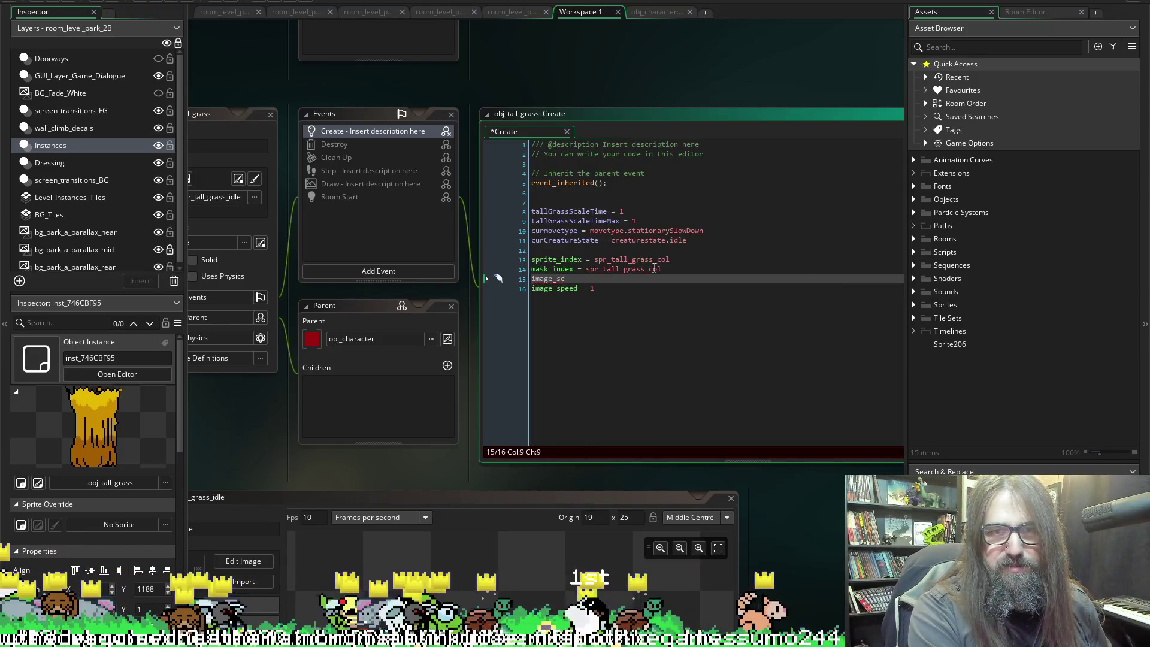
On line 15, write image_index = irandom(sprite_get_number(spr_tall_grass_idle)).
key("BackSpace")
key("BackSpace")
type("index = ")
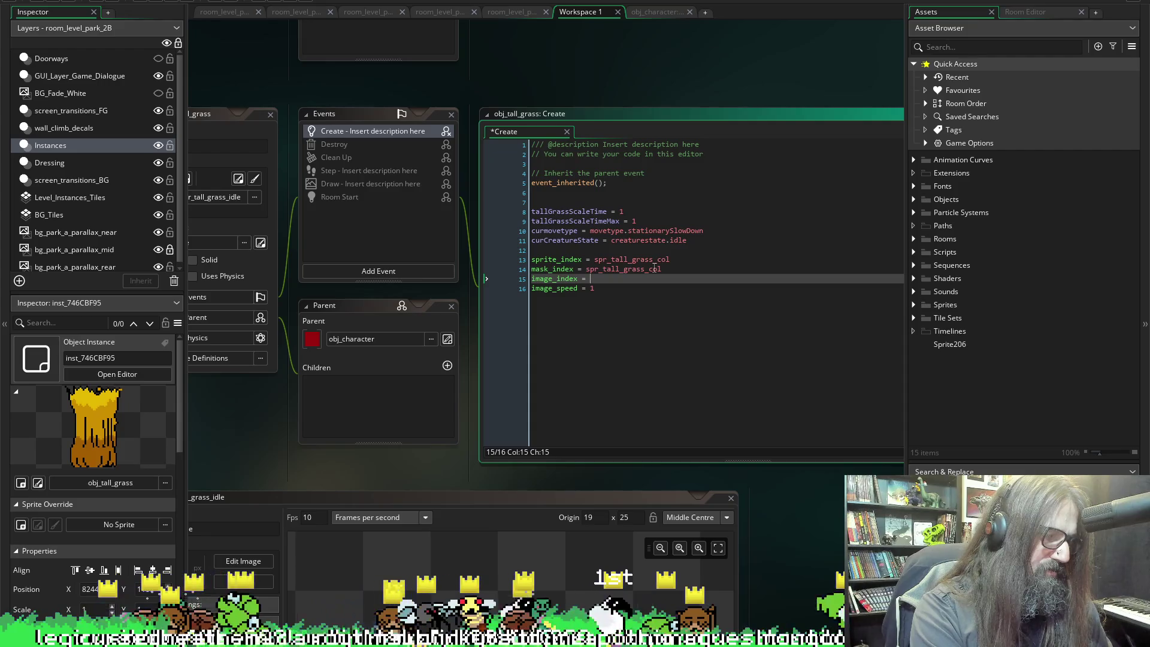
type("irandom")
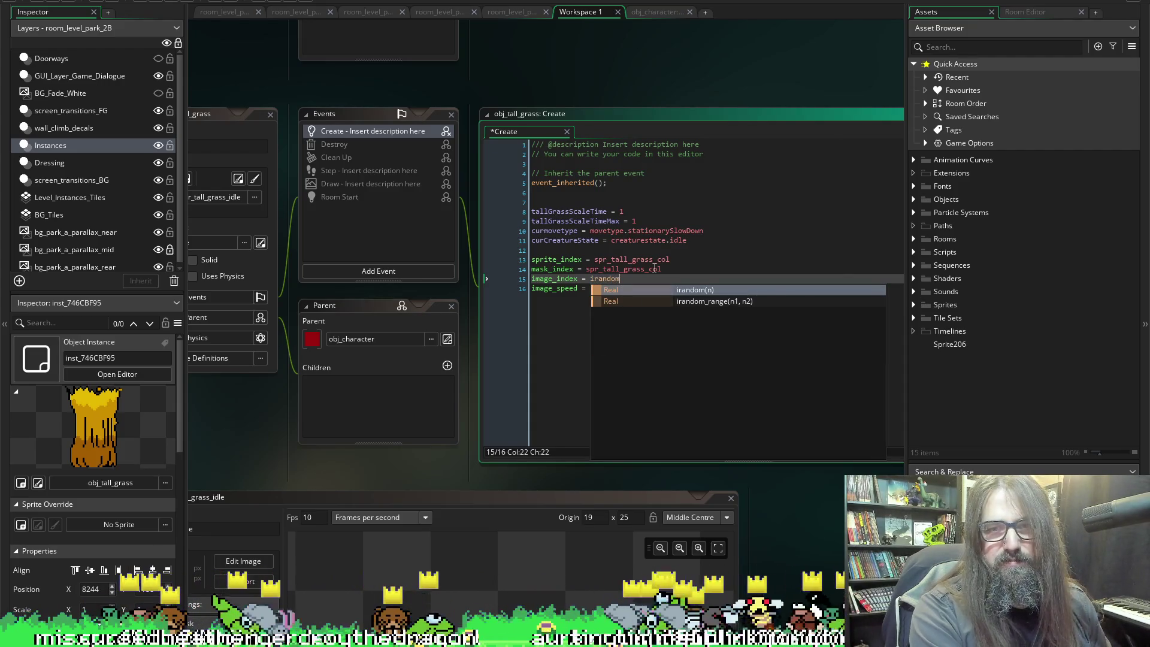
type("()")
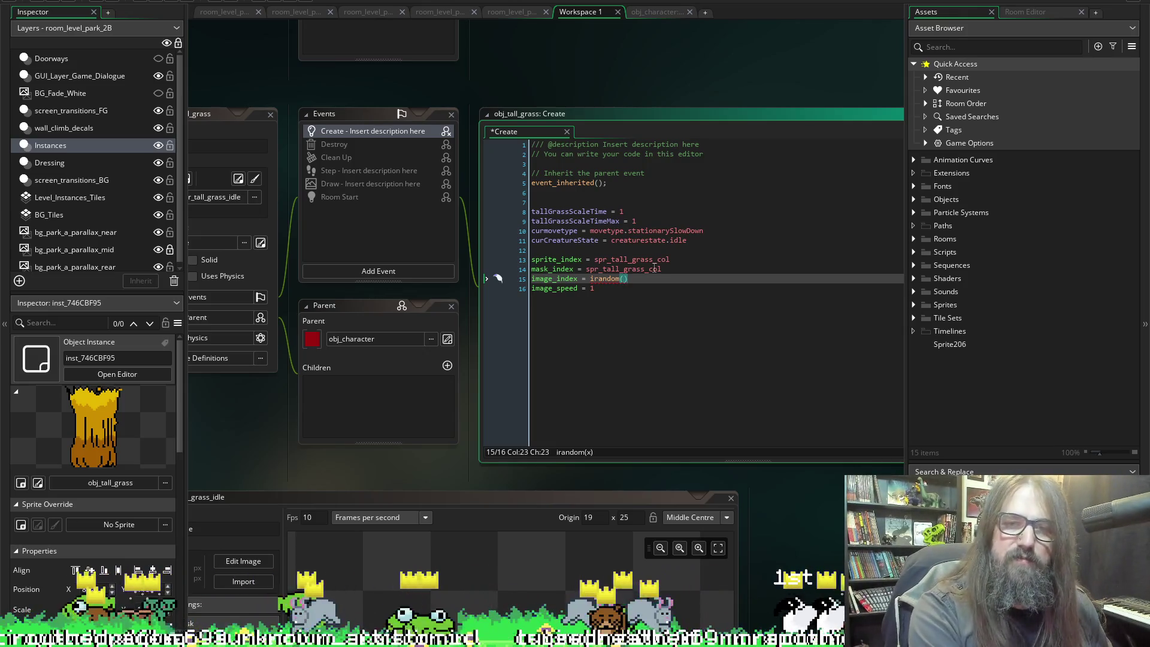
mouse_move(603, 277)
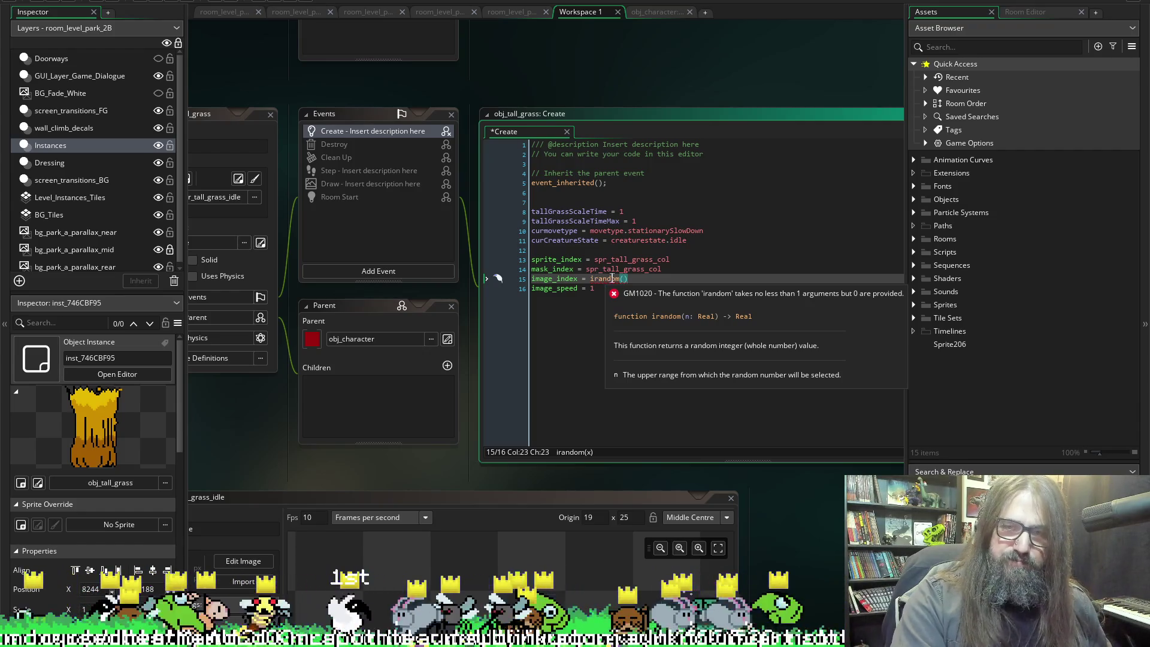
left_click(661, 278)
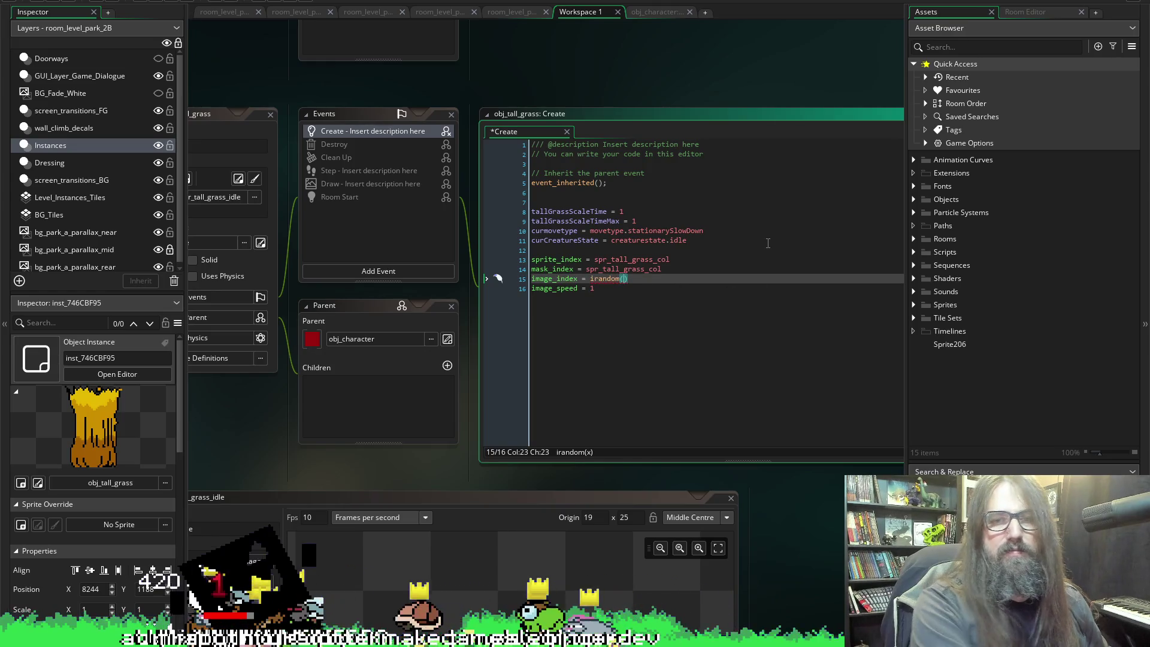
type("spri")
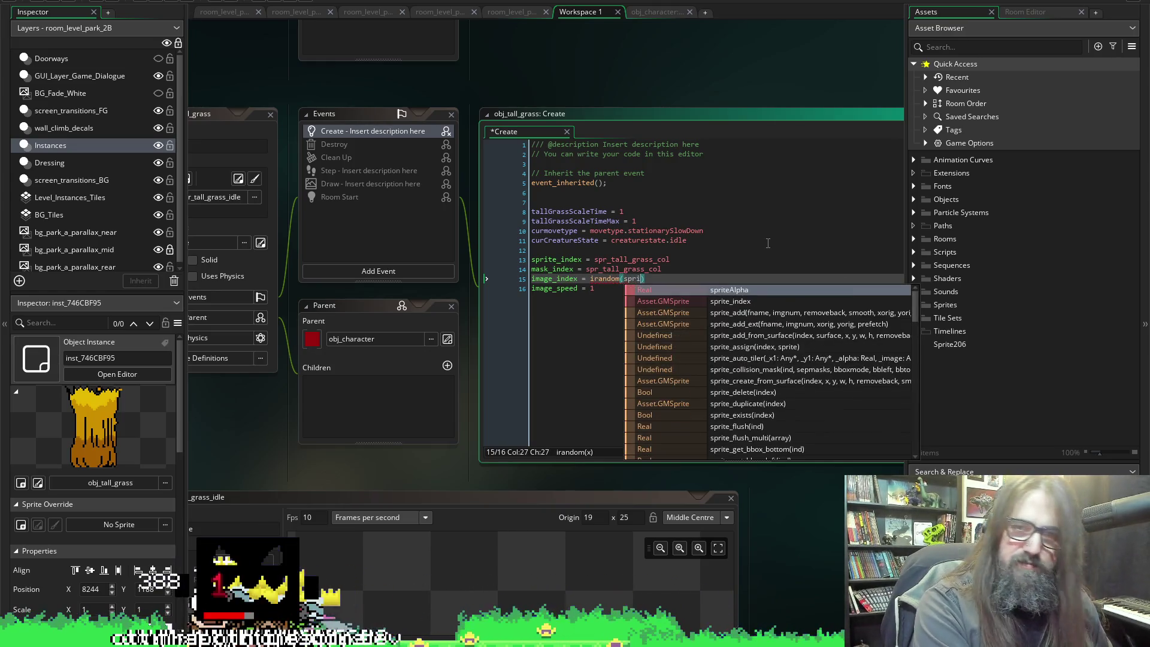
type("_get_g")
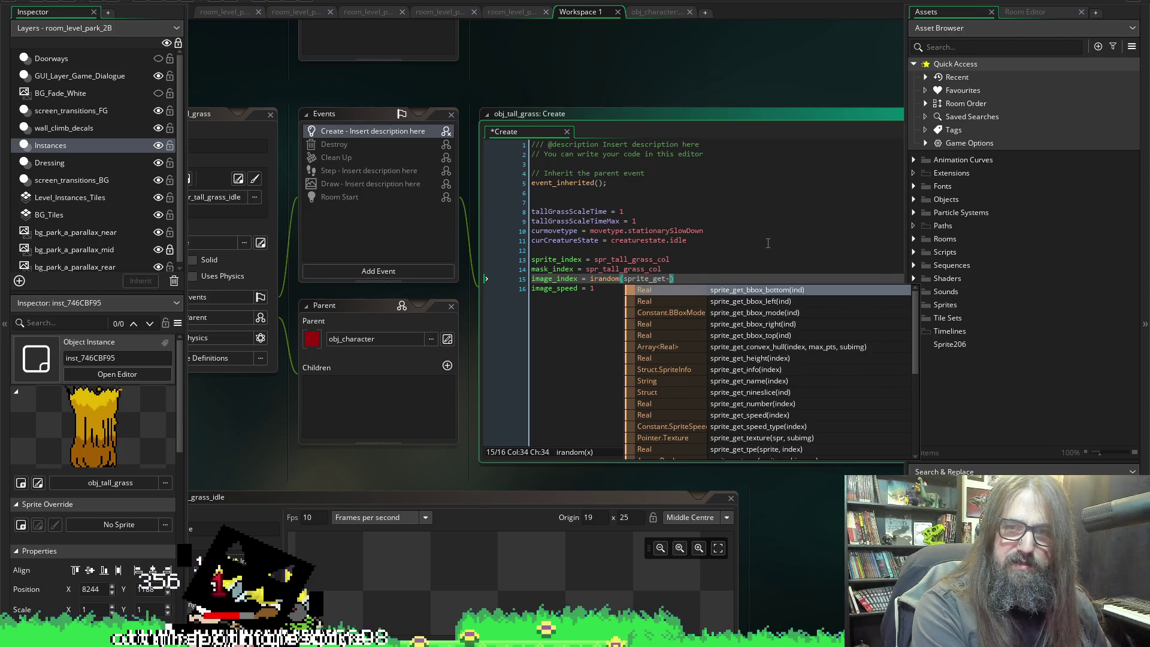
type("n")
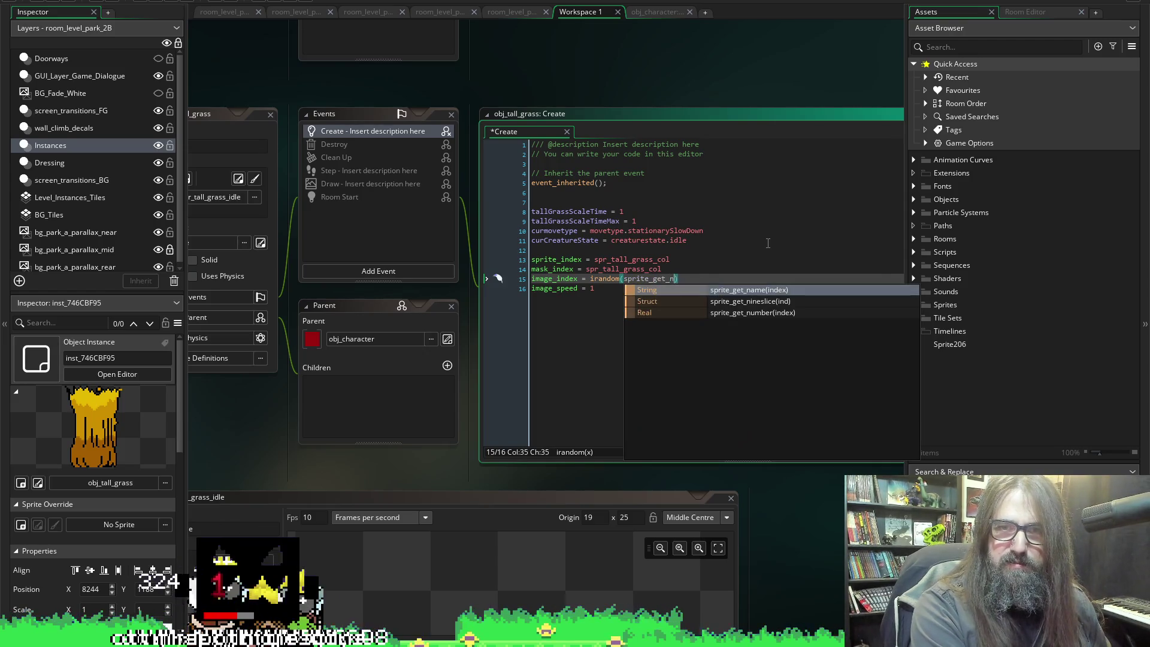
key("Down")
key("Down")
key("Return")
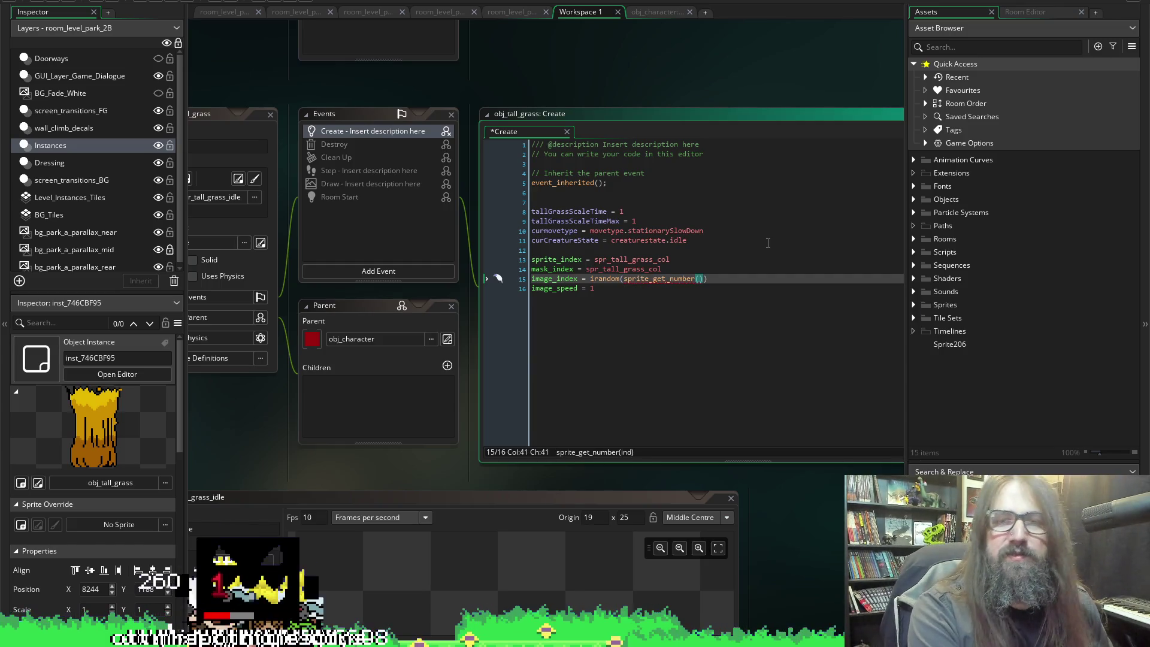
type("spr_tall")
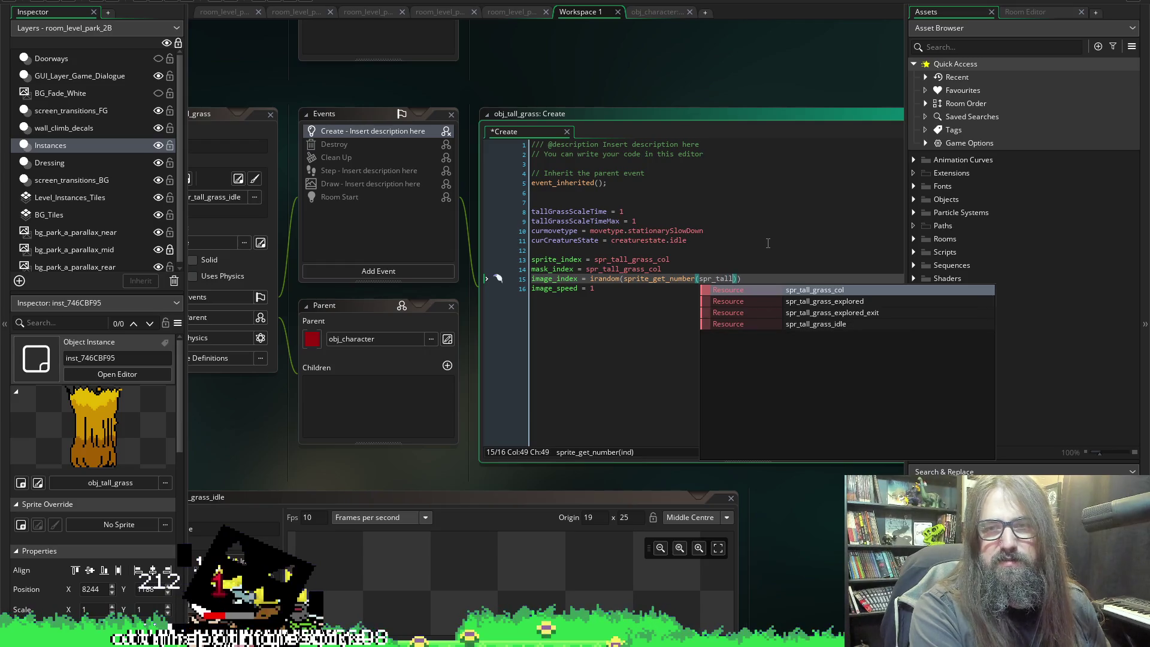
key("Down")
key("Down")
key("Down")
key("Return")
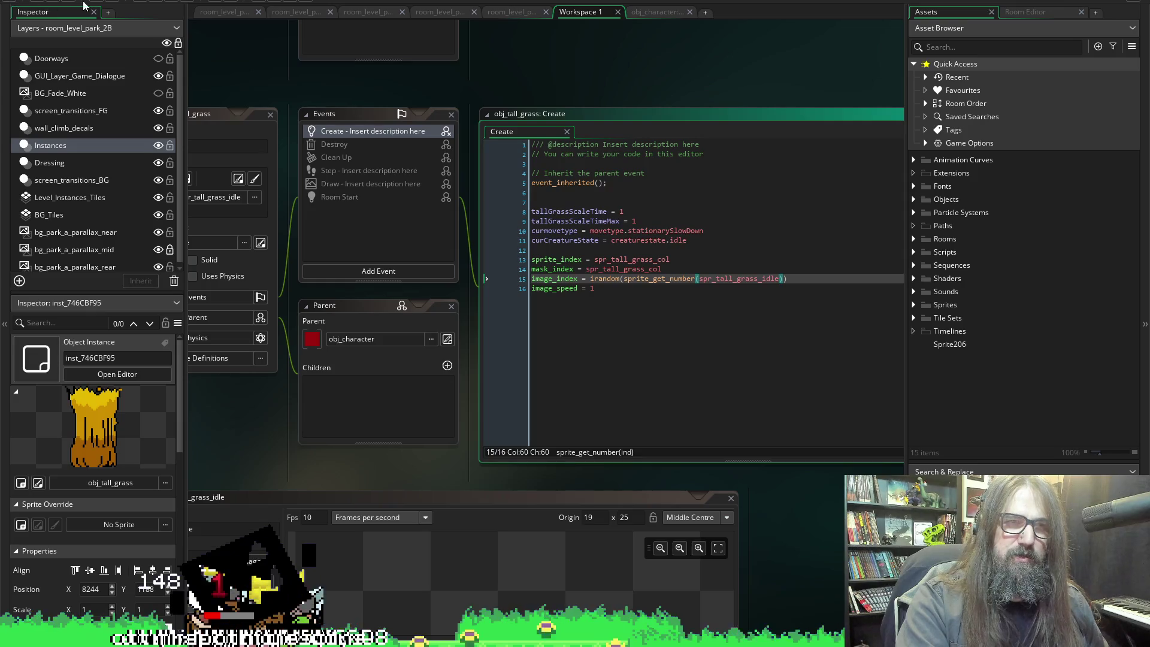
type(")")
Add -1 inside the irandom argument on line 15 and rerun the project.
left_click(785, 270)
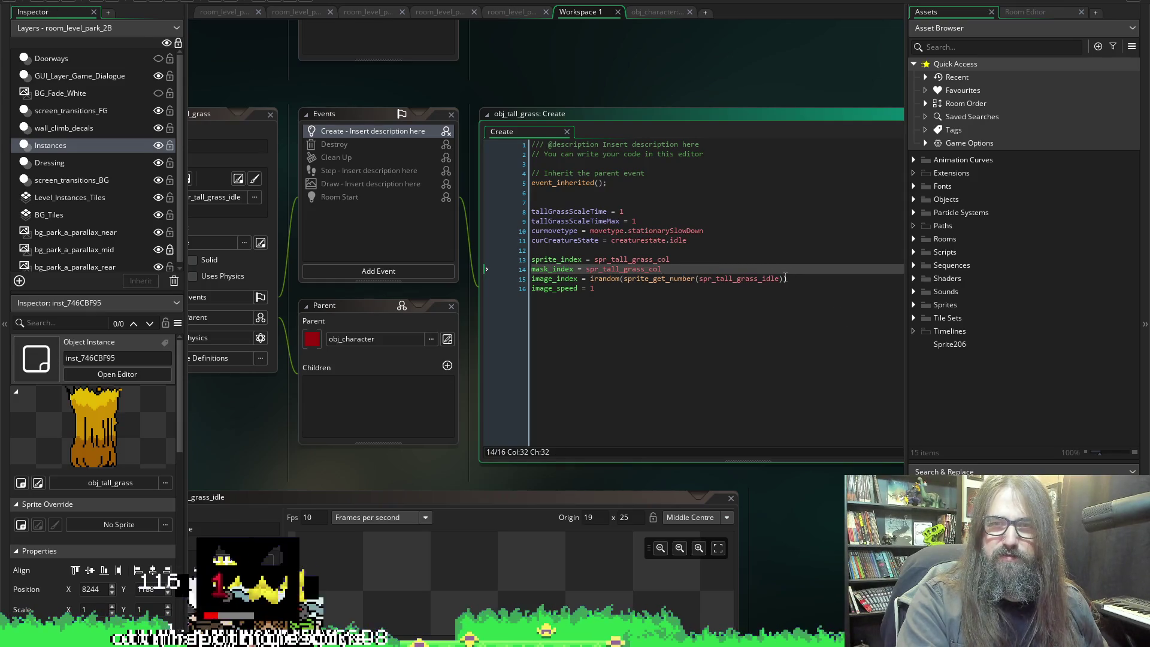
left_click(785, 279)
type("-1")
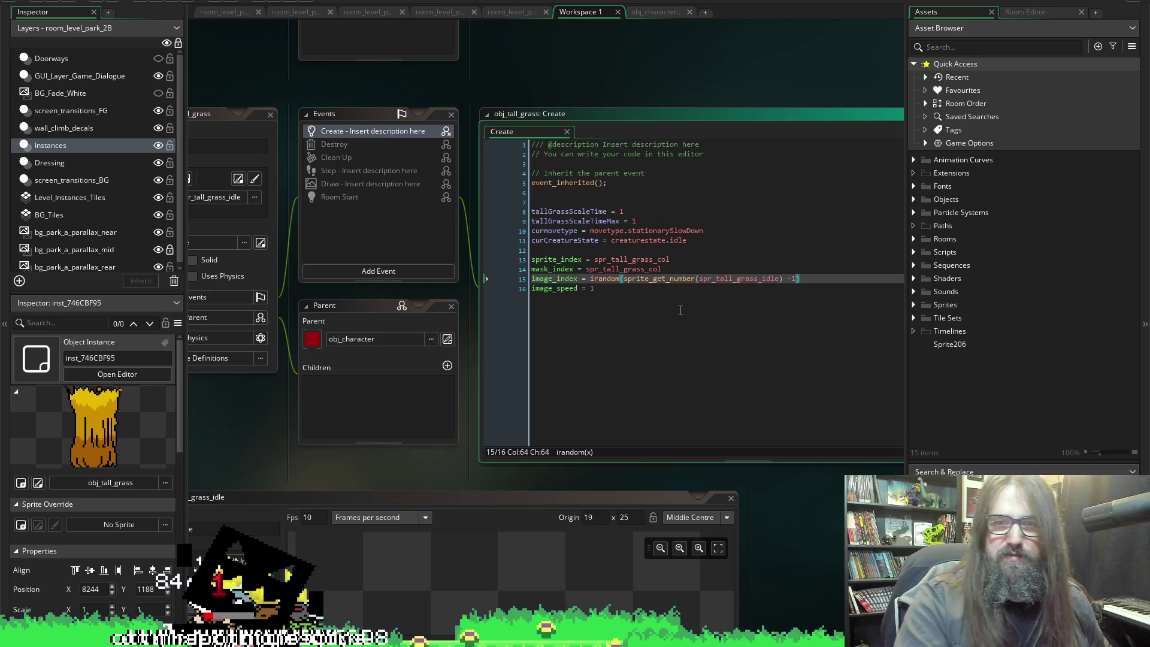
left_click(68, 2)
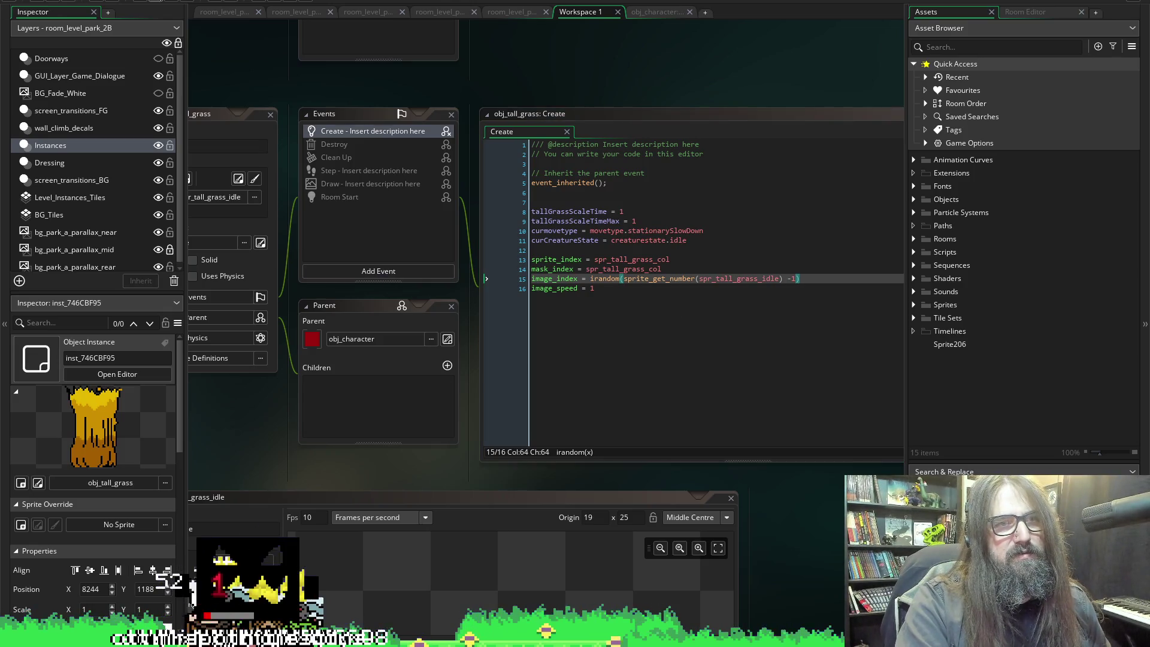
left_click(160, 2)
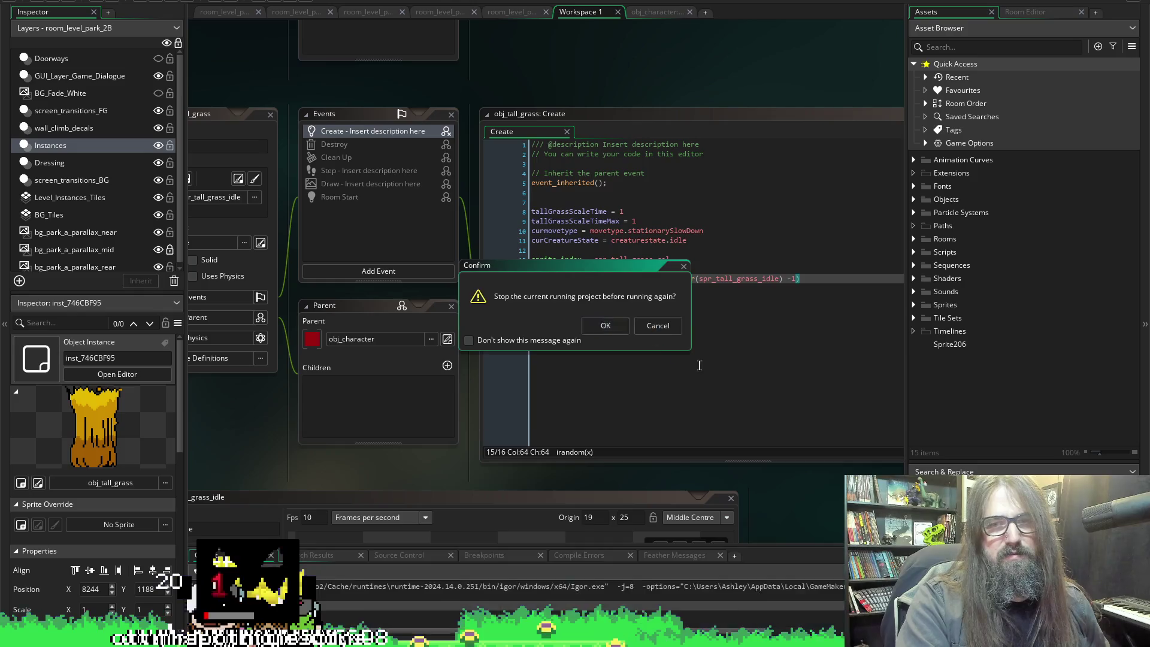
Confirm the restart and continue the saved game.
left_click(605, 324)
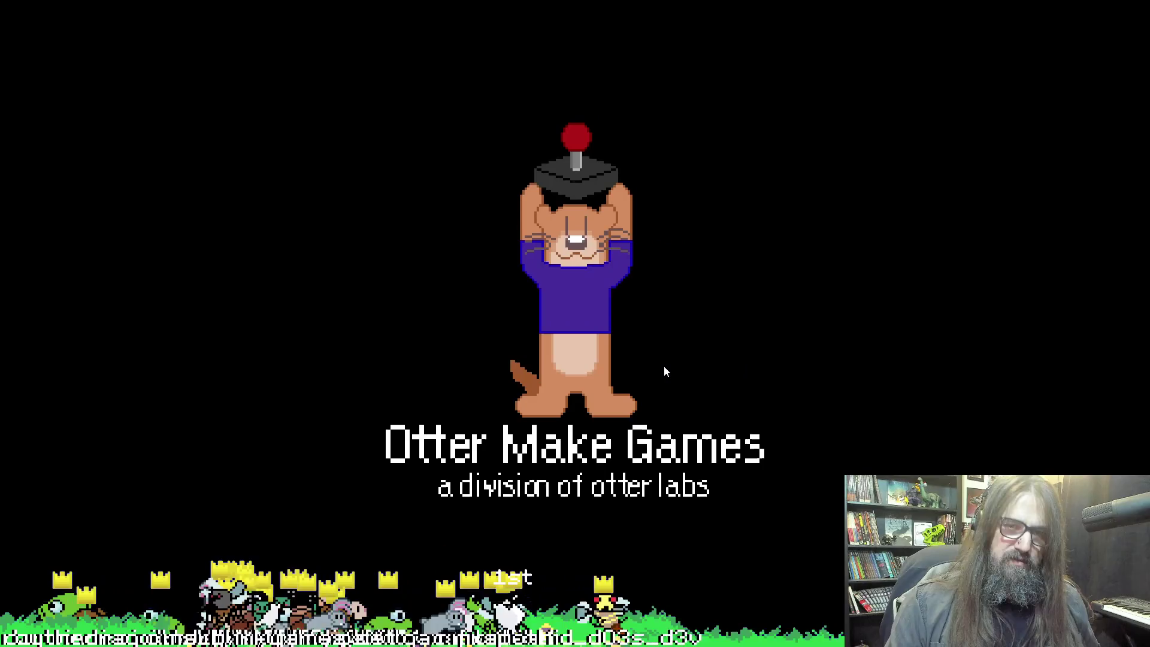
key("Down")
key("Return")
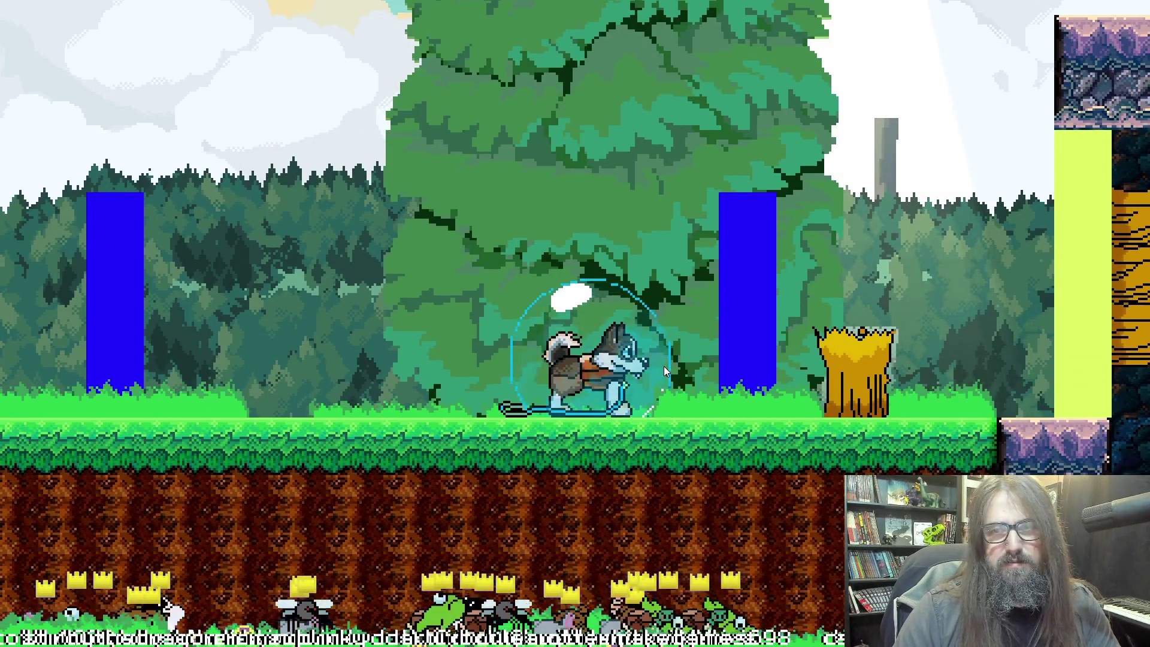
Walk the player right through the cave and grass shaft into the golden grass, then go windowed.
key("Right")
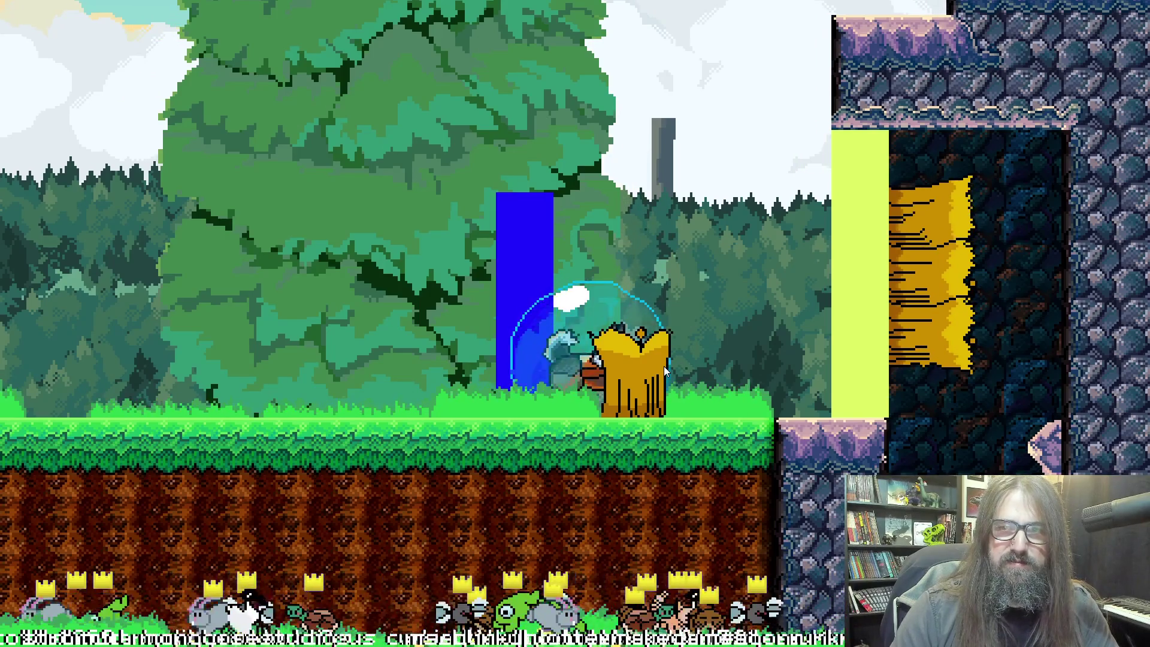
key("Right")
key("Right")
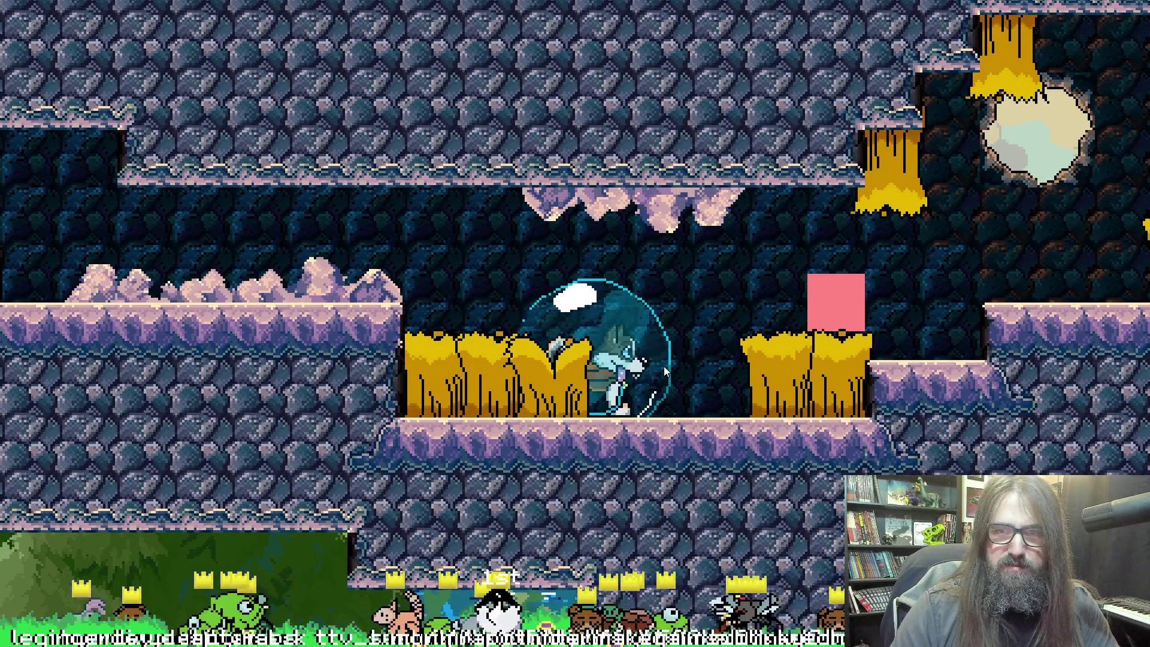
key("Right")
key("Right")
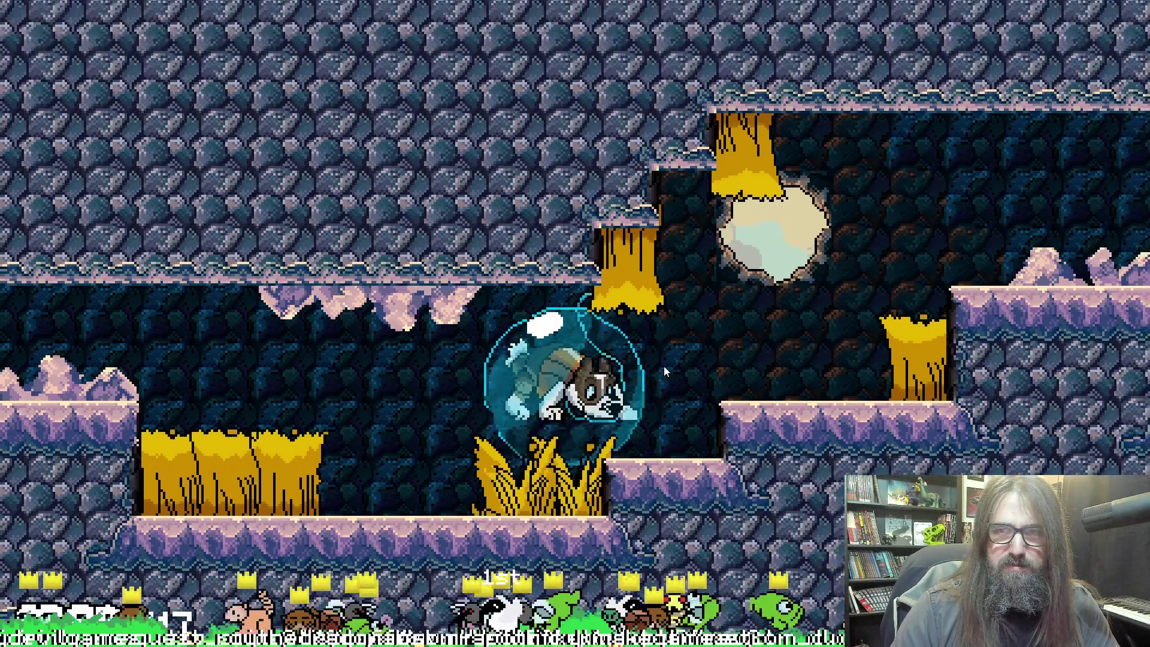
key("Right")
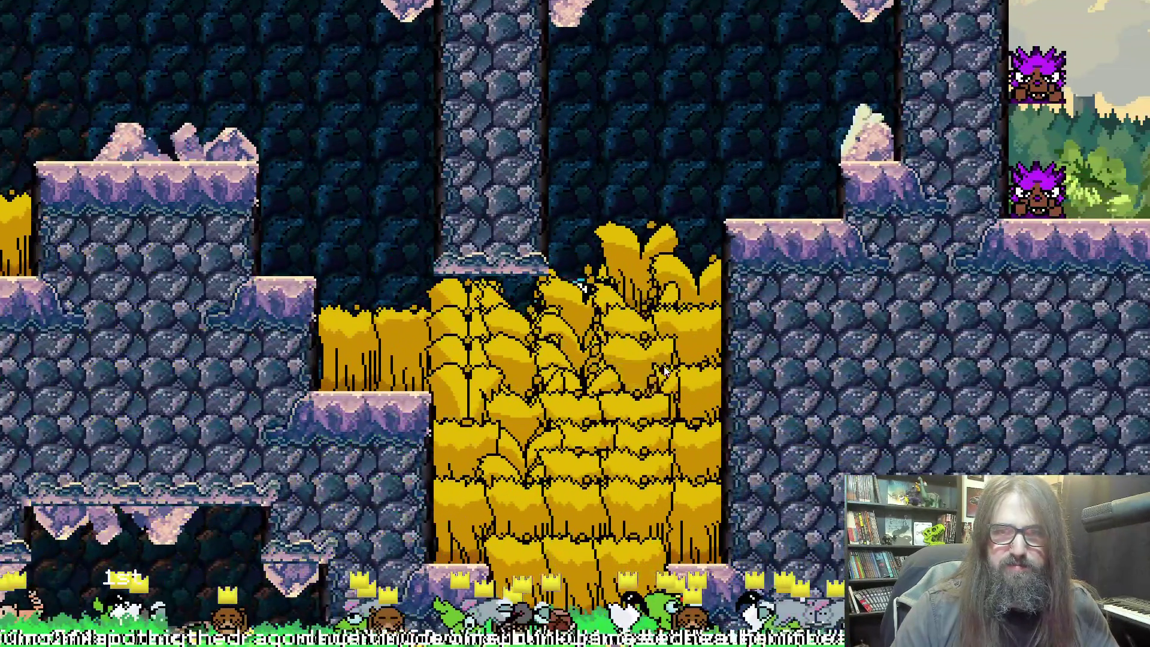
key("Down")
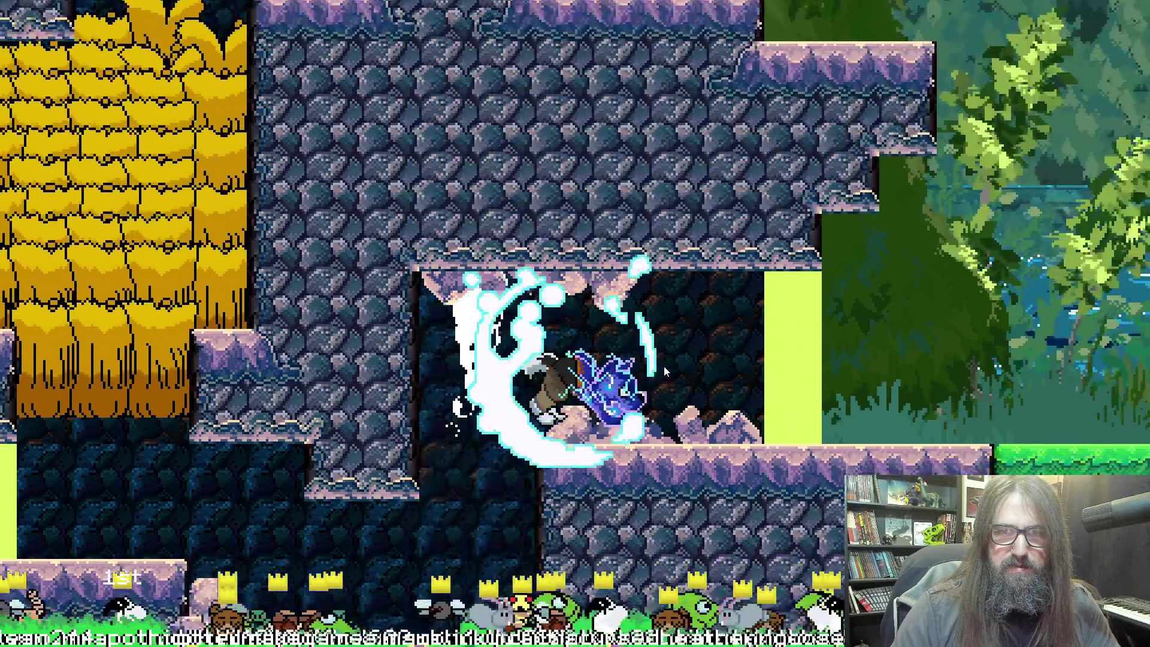
key("Right")
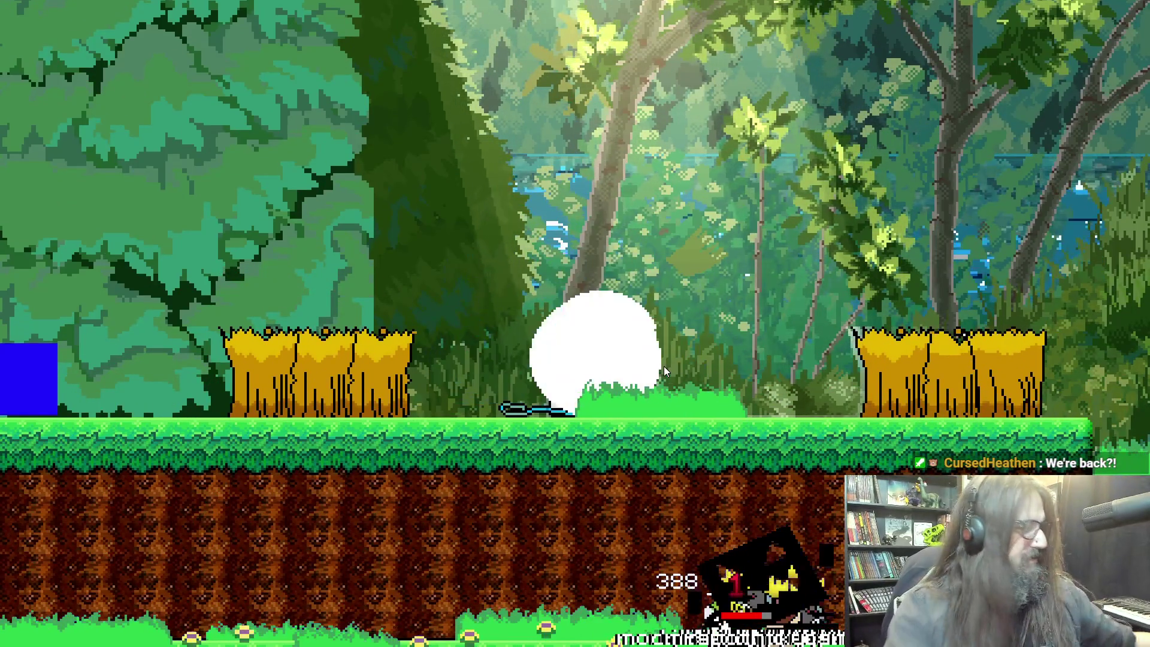
key("F4")
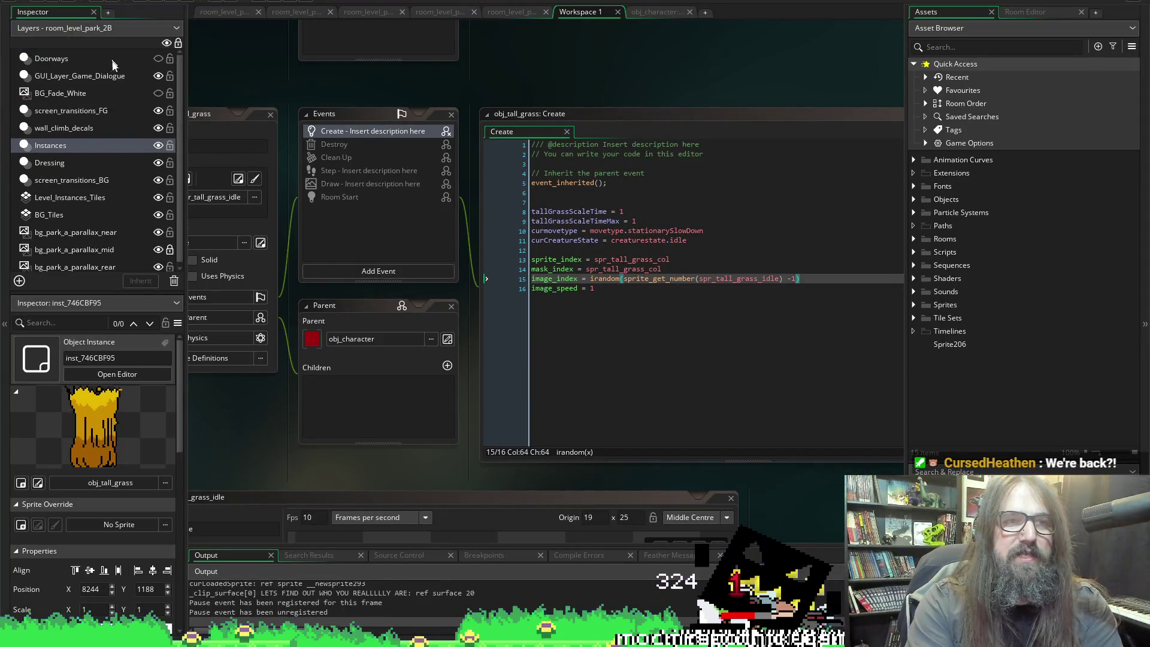
Stop the running game and look over the obj_tall_grass Create event code.
left_click(74, 3)
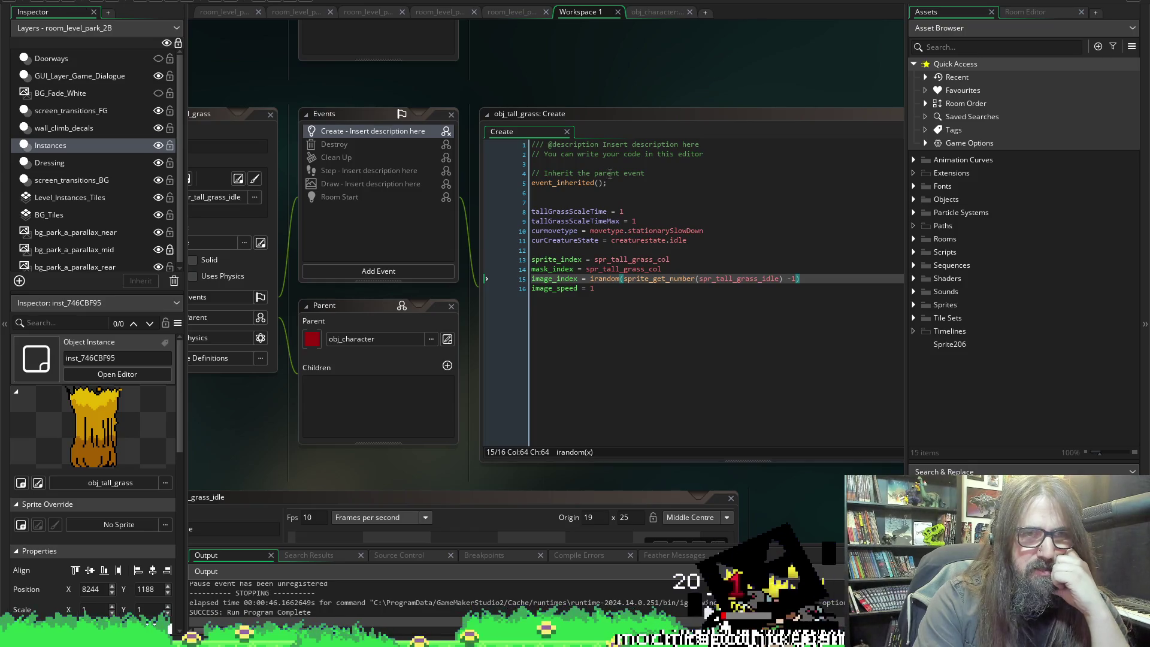
scroll(436, 311, "down", 5)
scroll(437, 102, "up", 2)
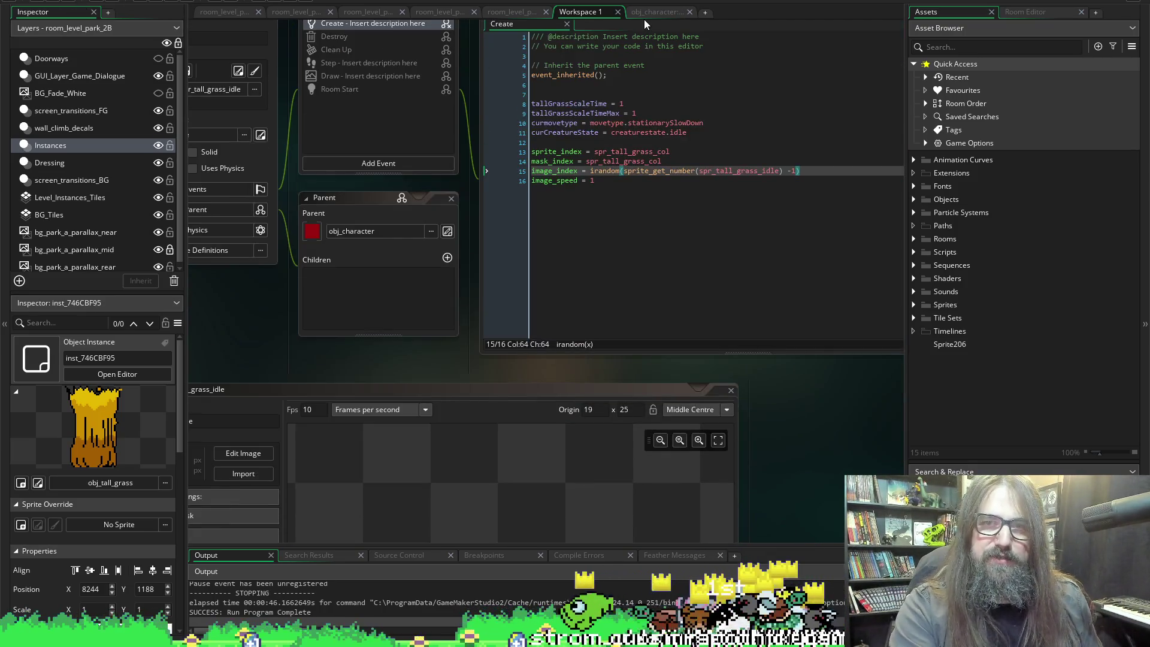
left_click(653, 12)
scroll(429, 269, "down", 9)
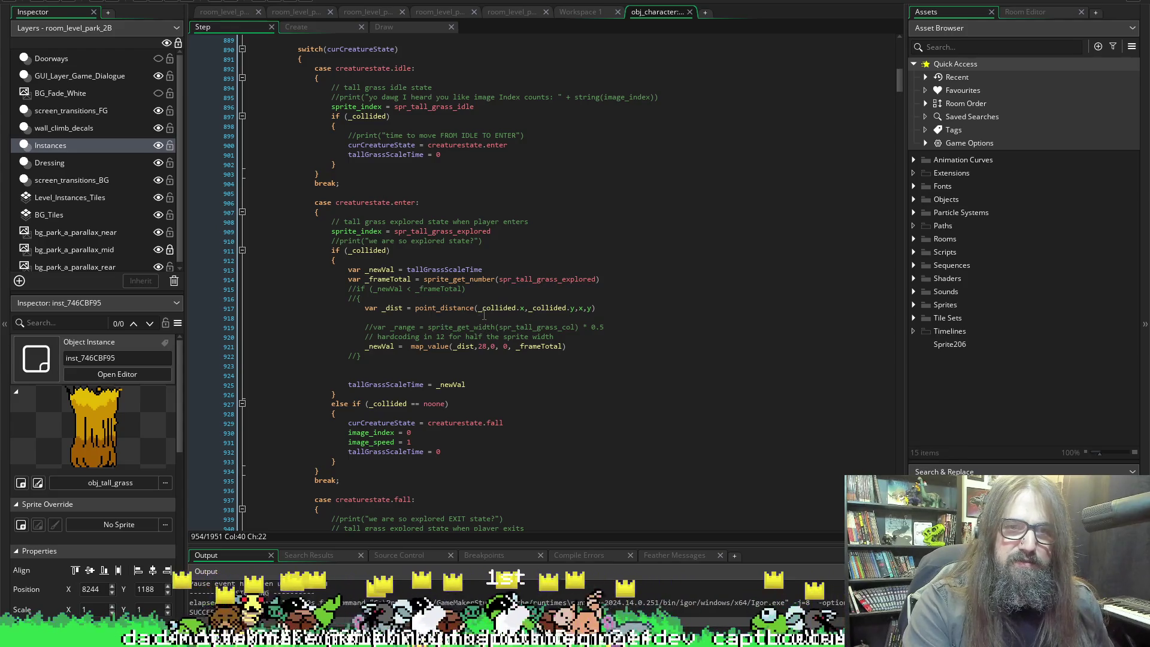
scroll(510, 304, "up", 8)
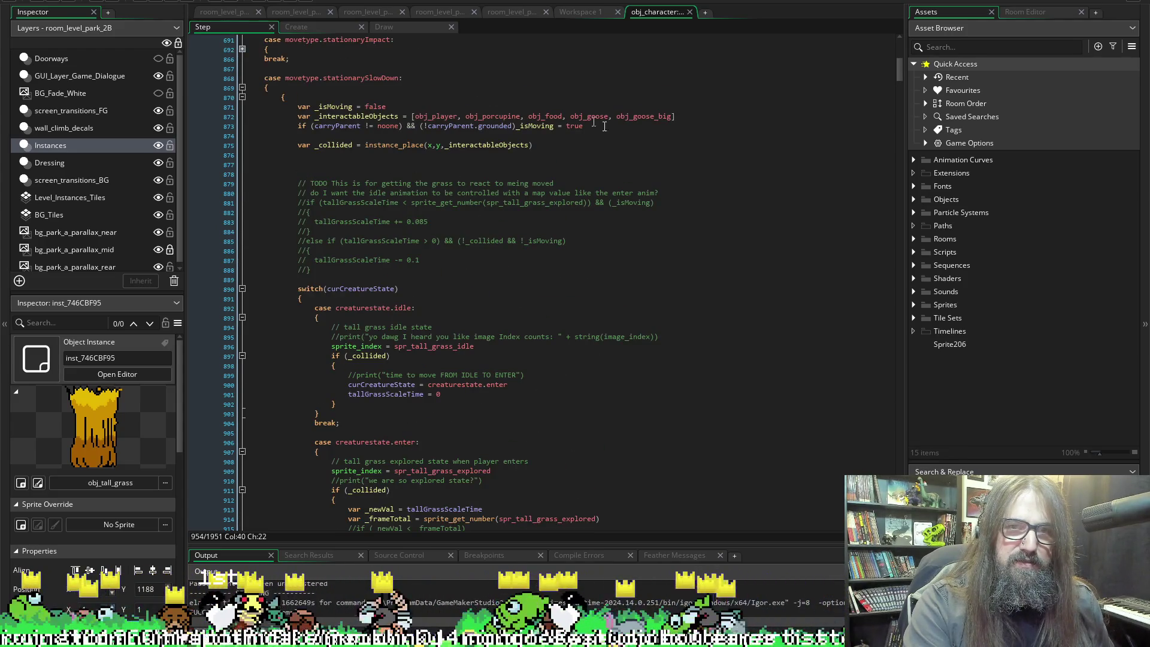
double_click(545, 117)
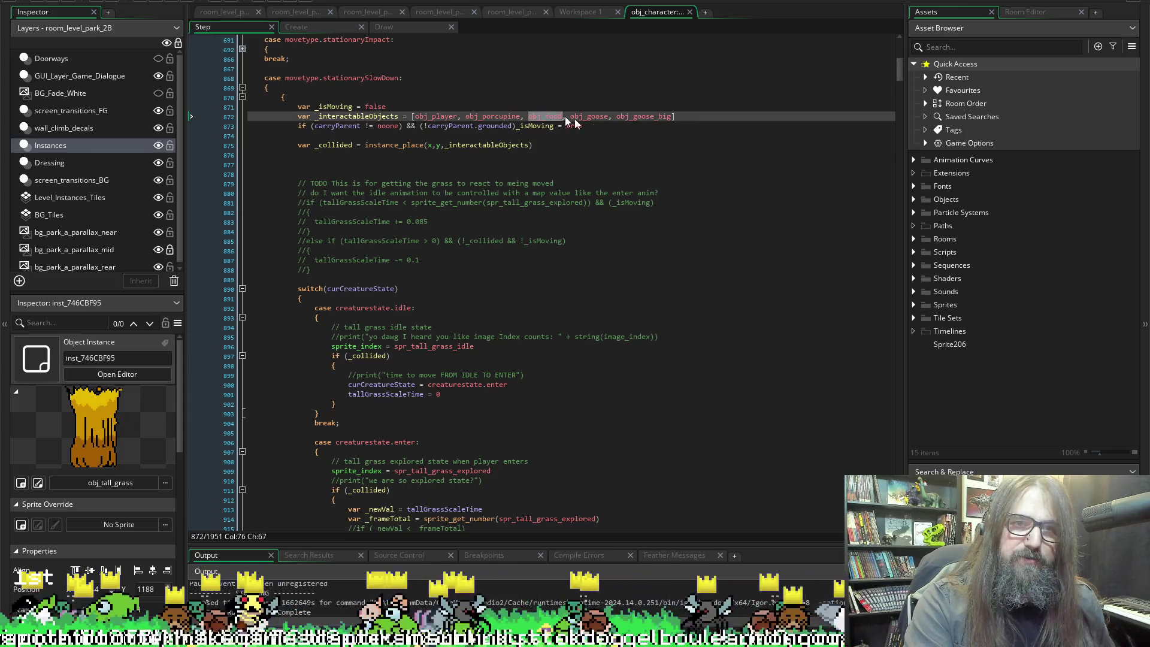
left_click(336, 116)
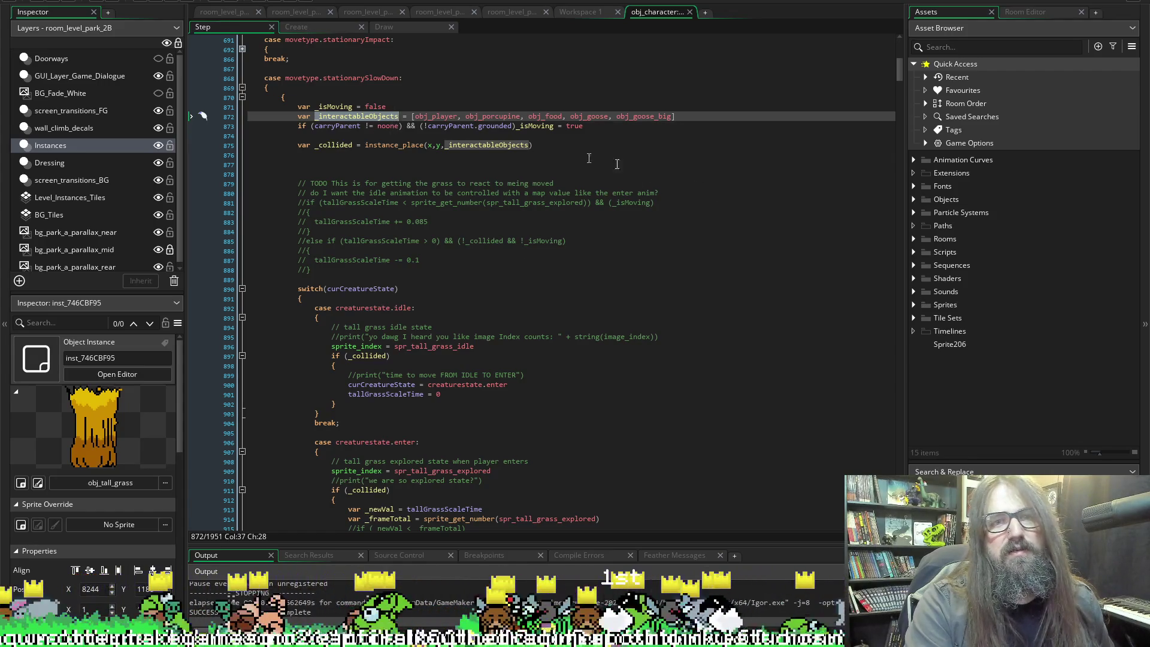
scroll(539, 269, "down", 6)
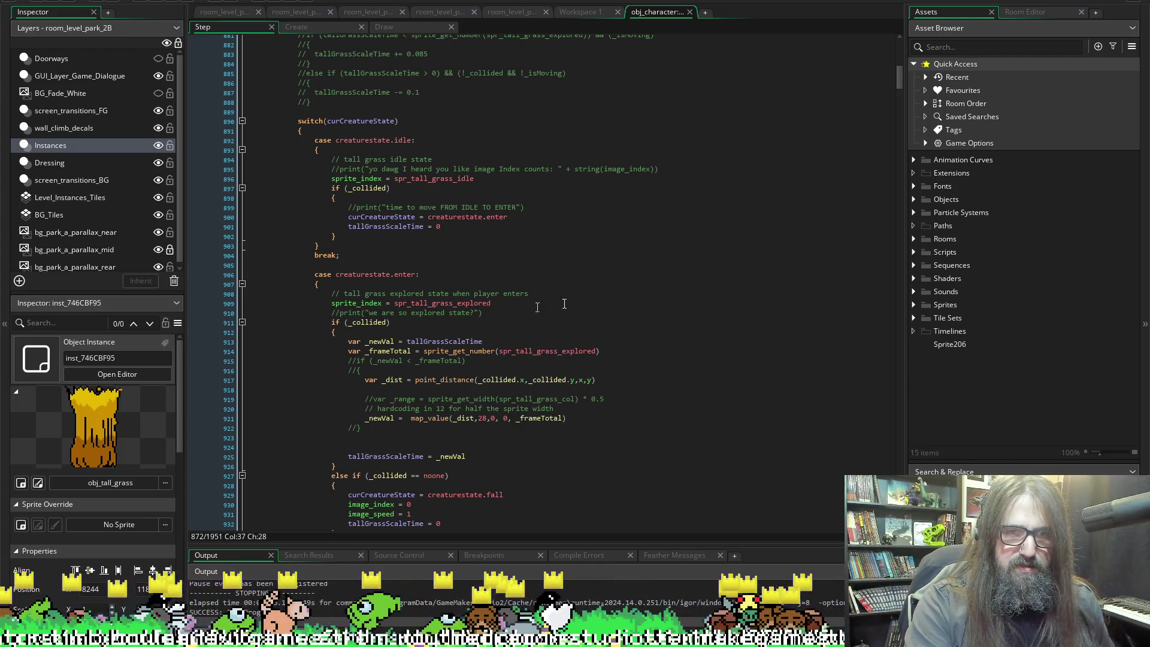
scroll(378, 105, "up", 5)
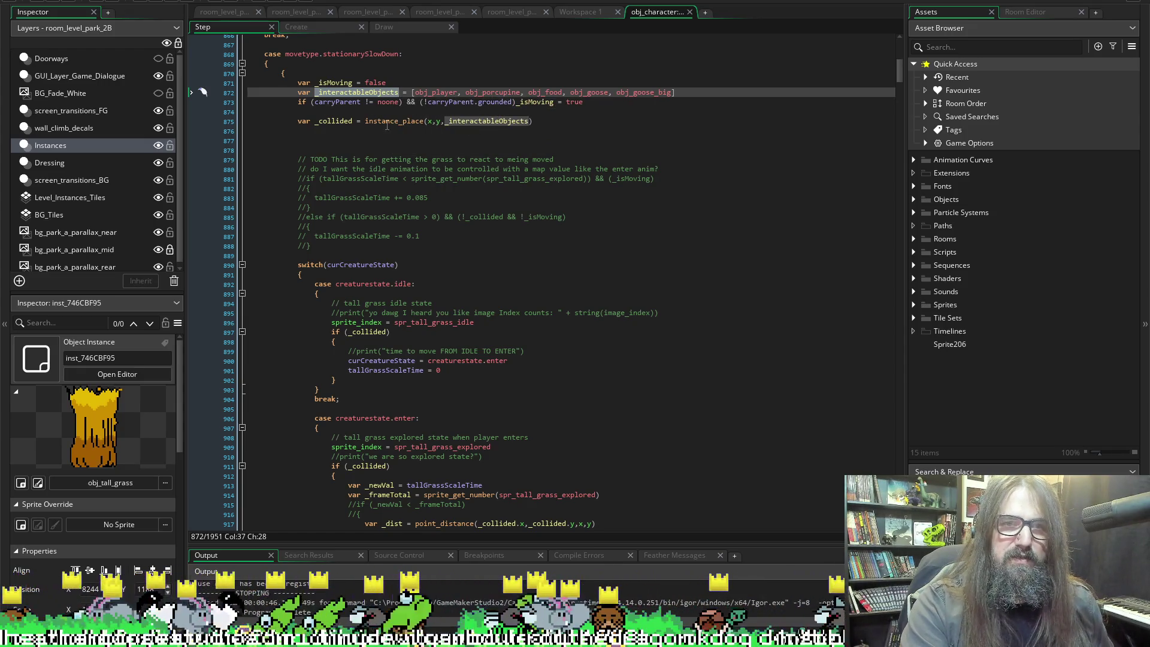
scroll(506, 260, "down", 3)
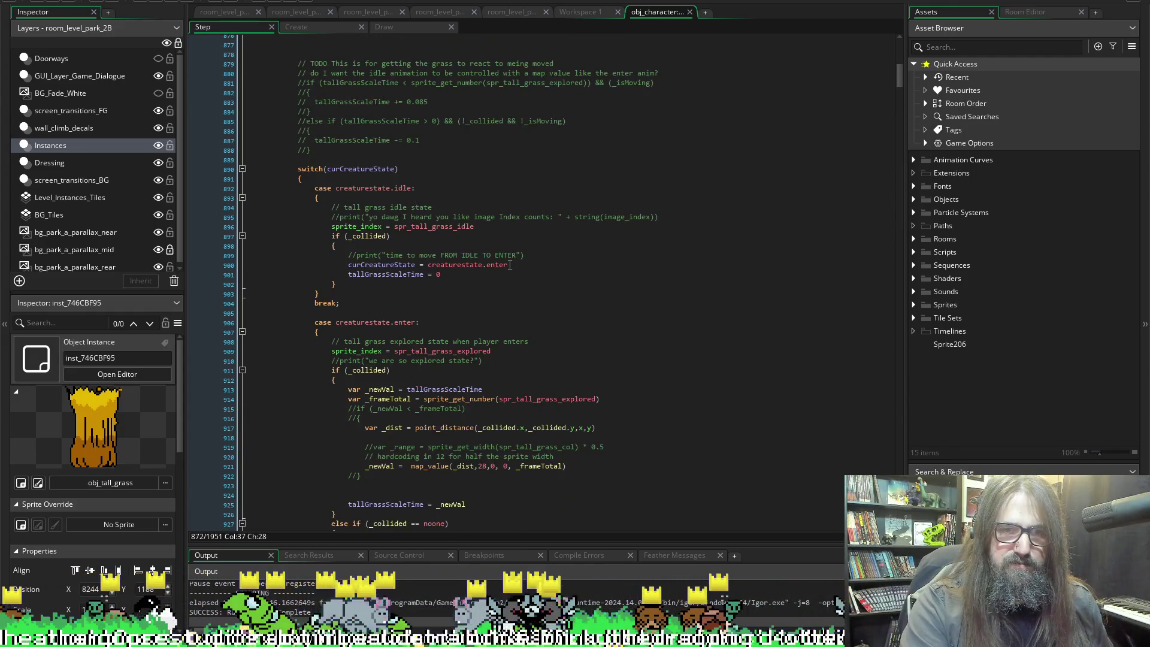
scroll(441, 160, "up", 5)
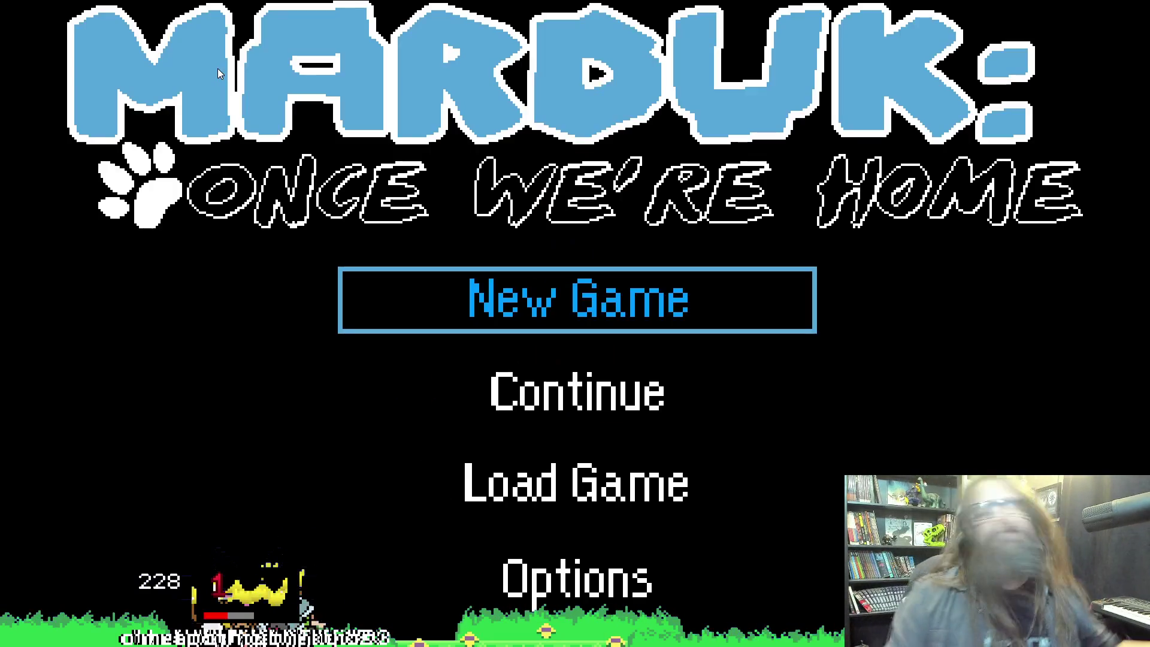
Continue the saved game, carry the otter right to the forest tall grass, then return to the IDE.
key("Down")
key("Return")
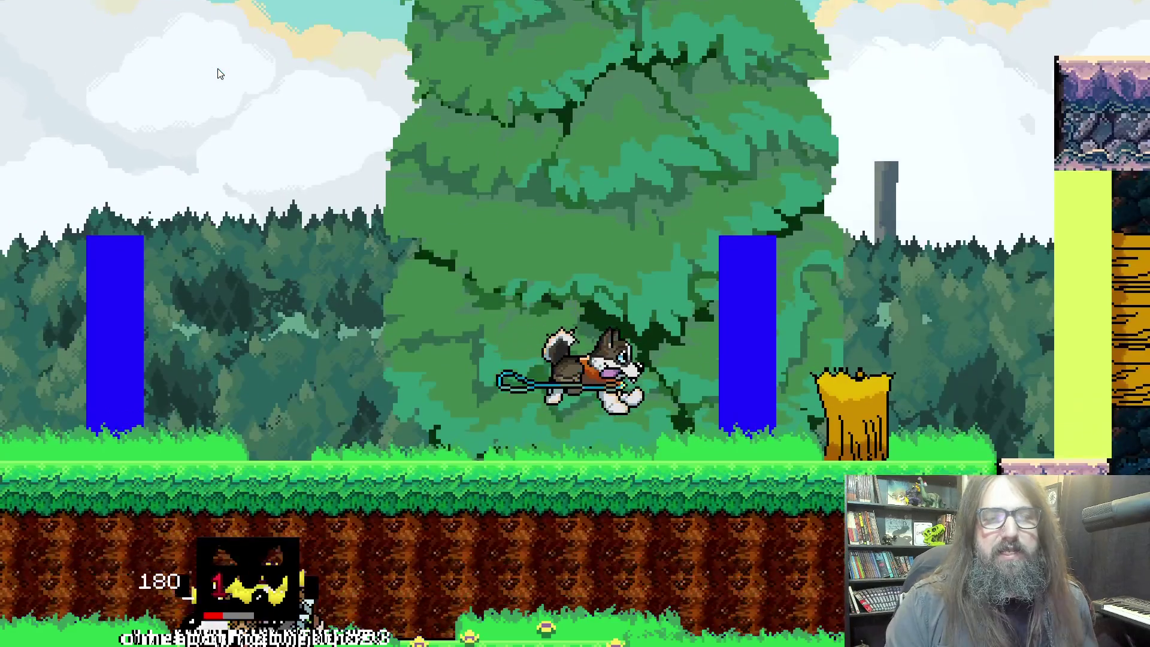
key("Right")
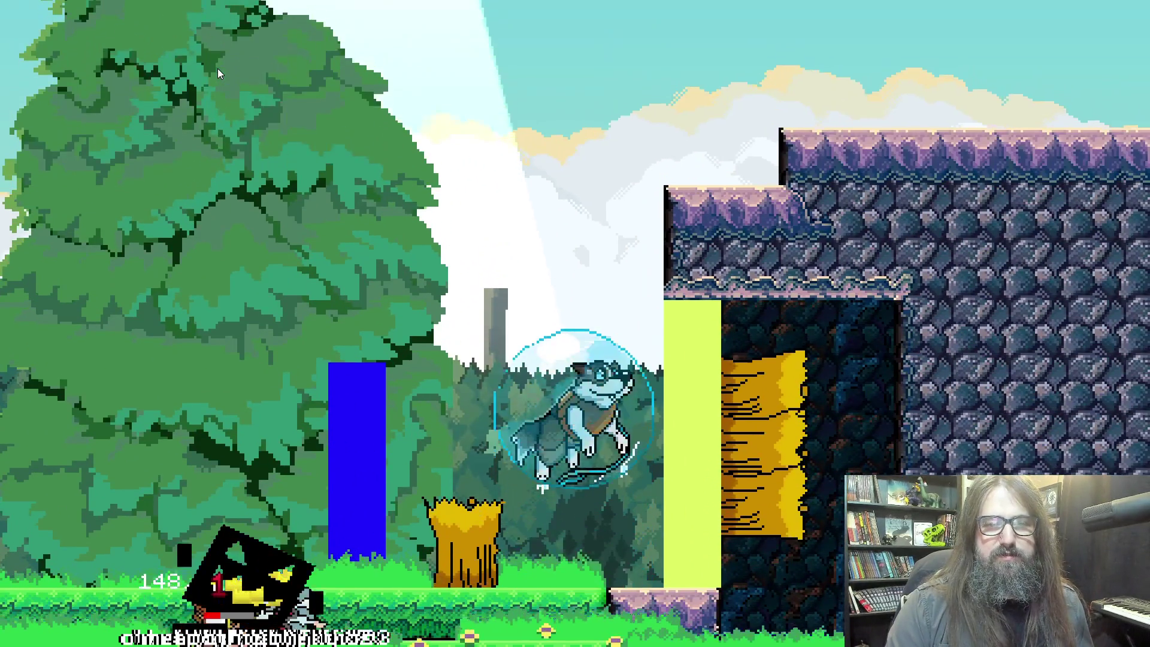
key("Right")
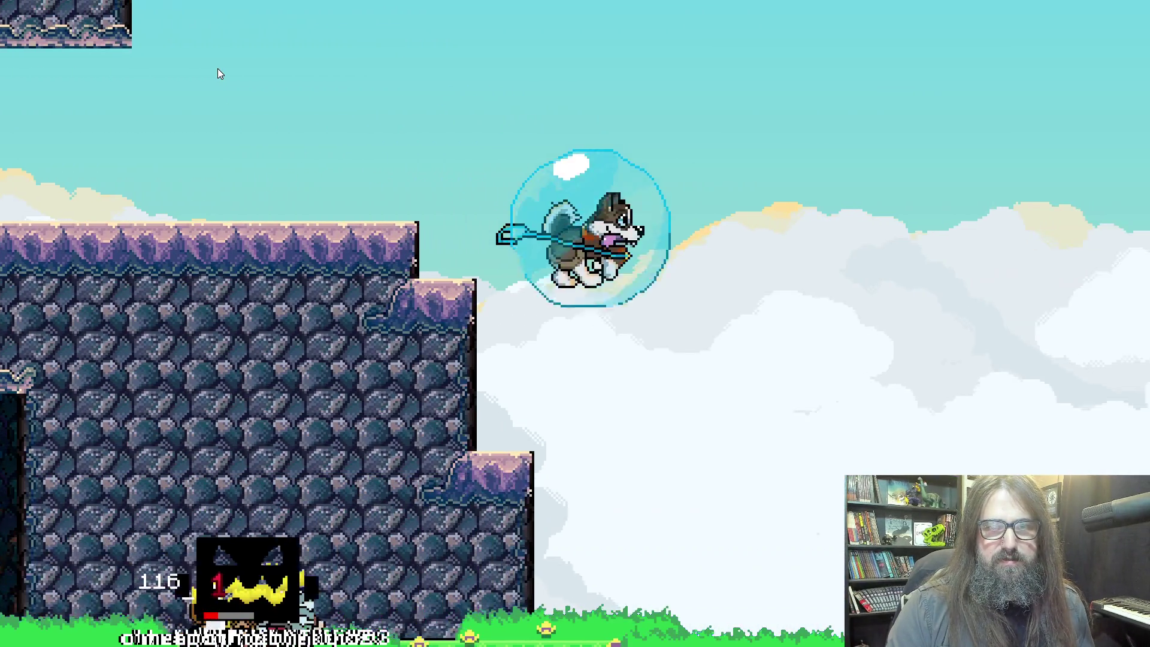
key("Right")
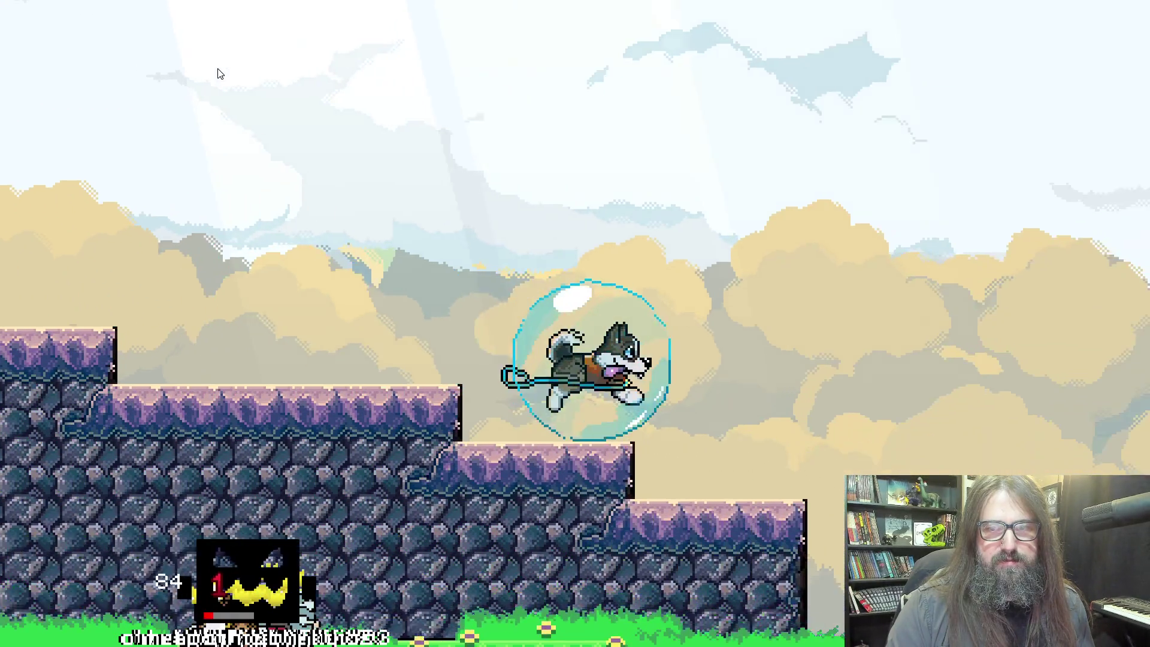
key("Right")
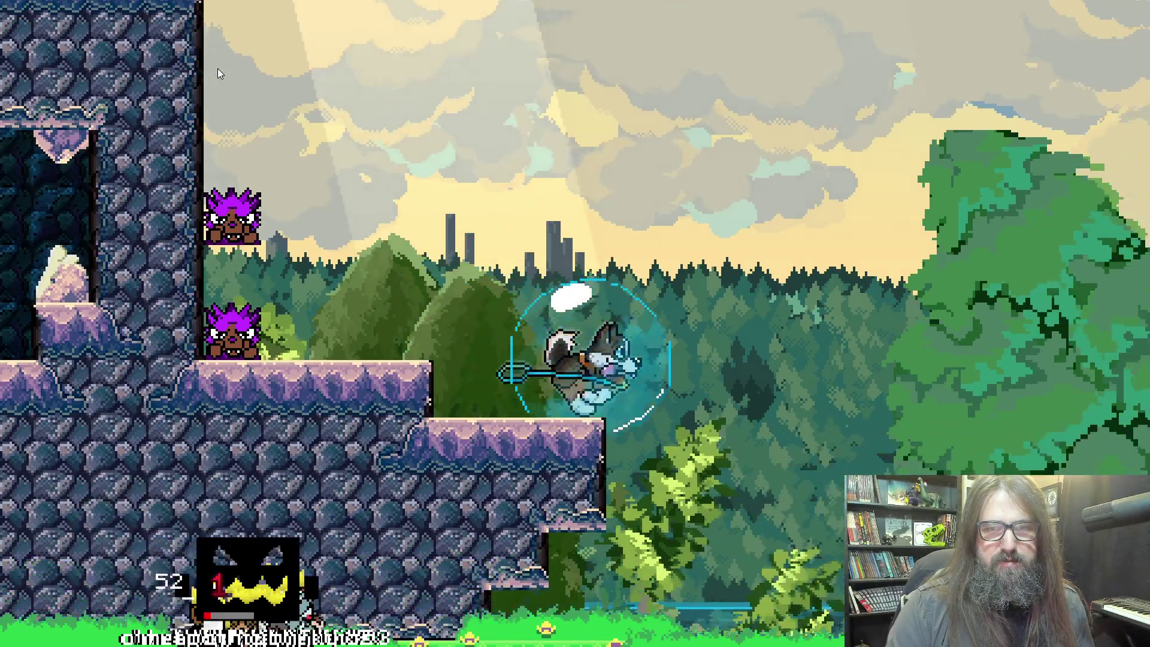
key("Right")
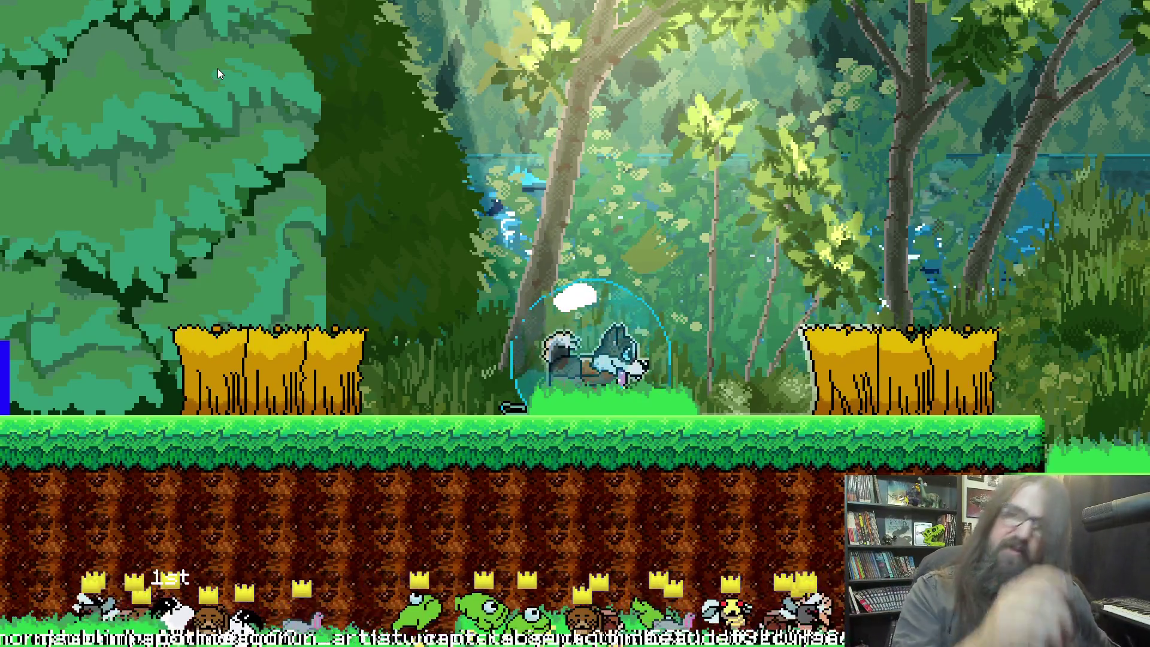
key("alt+Tab")
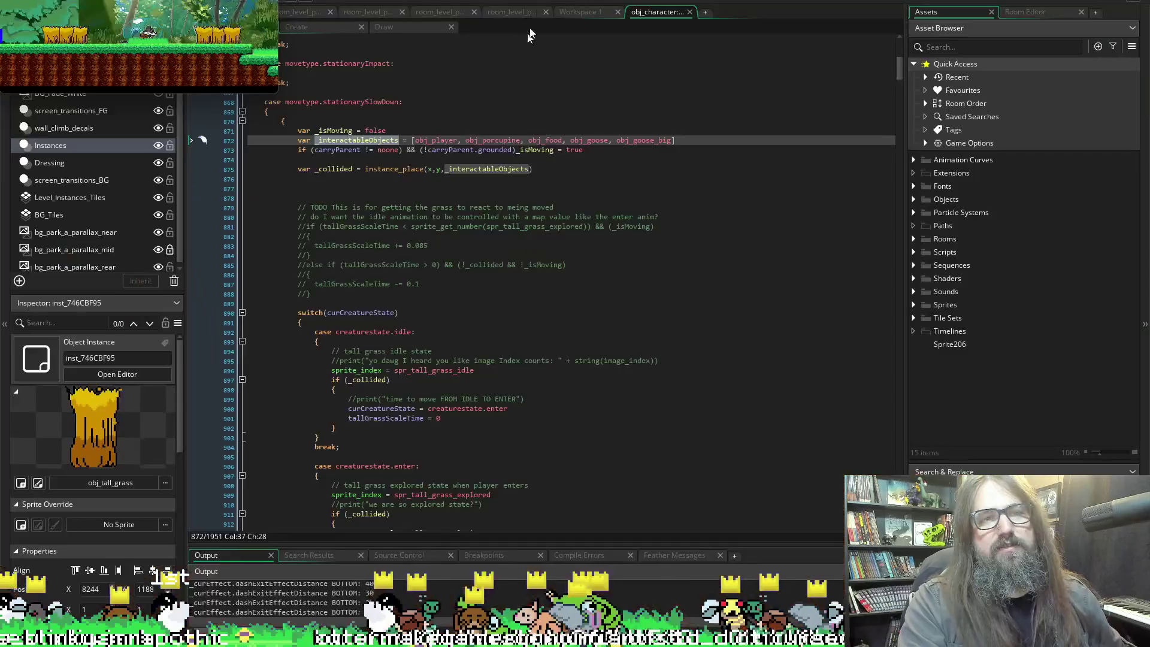
In the Step code, select _interactableObjects on line 872 to trace its uses.
left_click(311, 7)
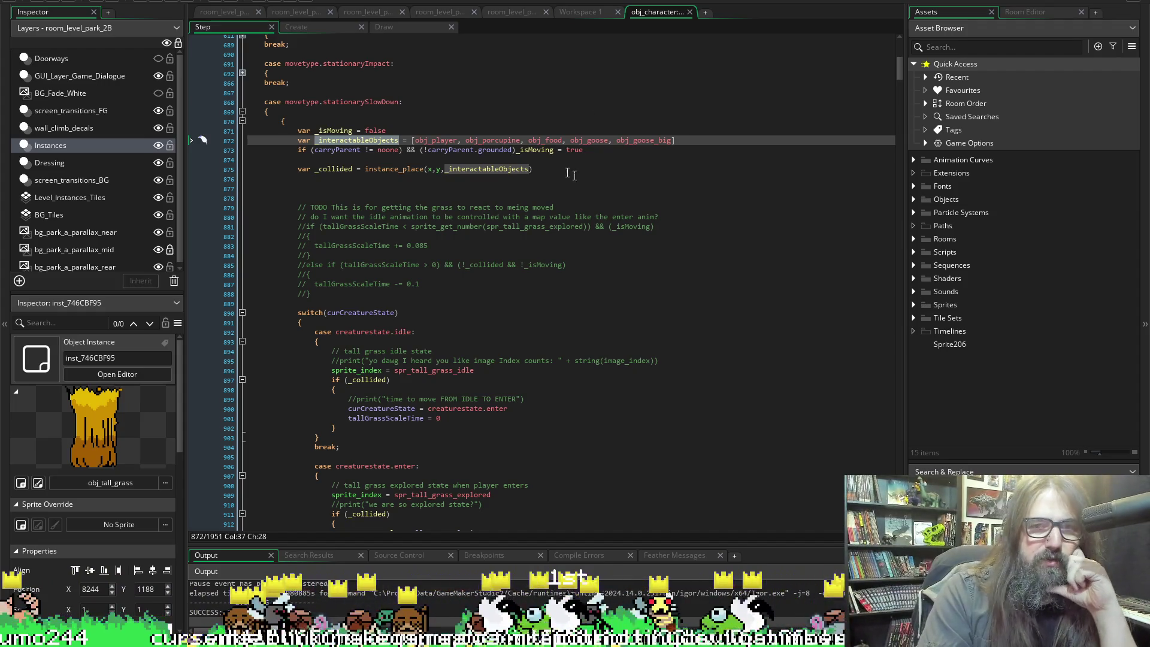
left_click(351, 150)
left_click(350, 140)
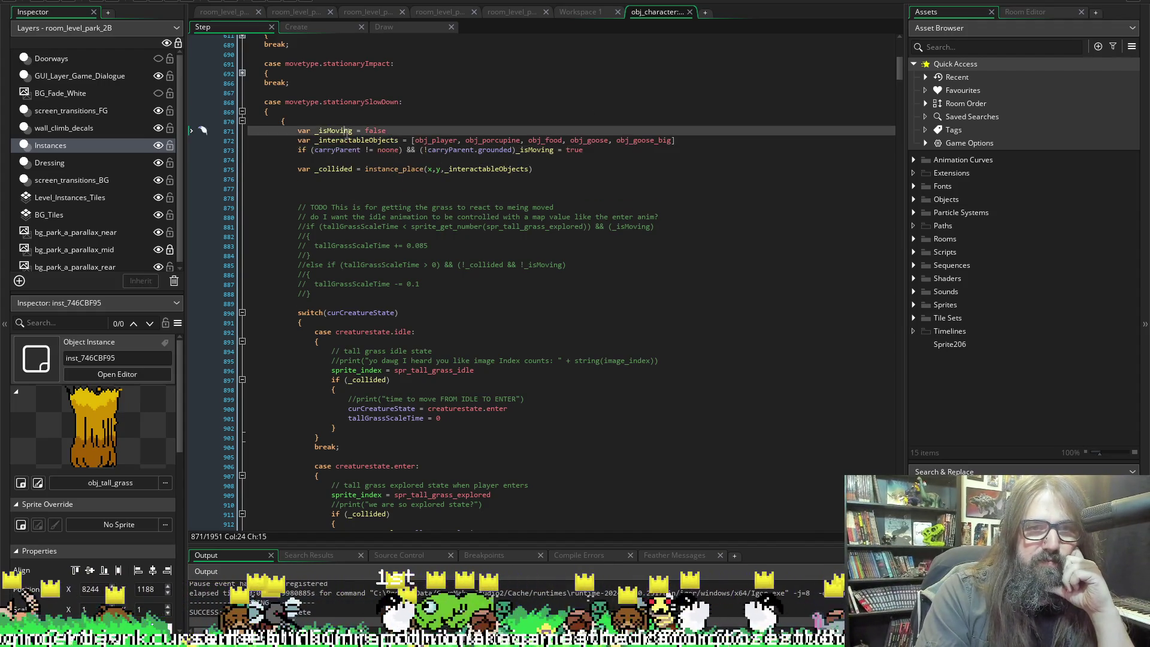
double_click(349, 140)
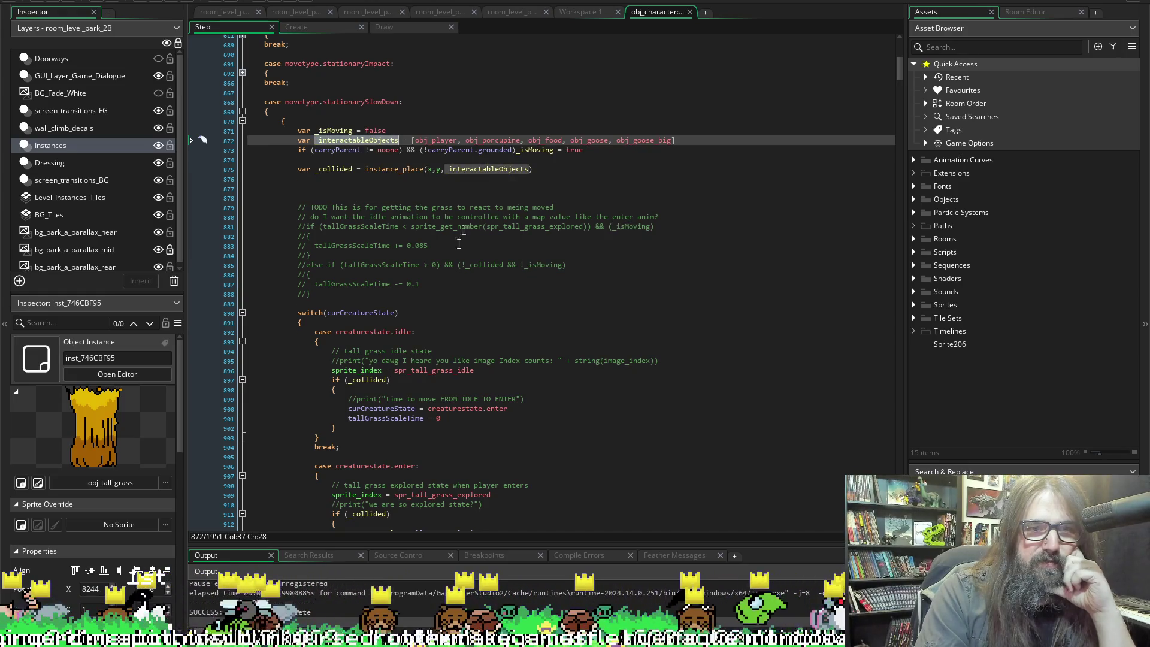
scroll(358, 349, "down", 2)
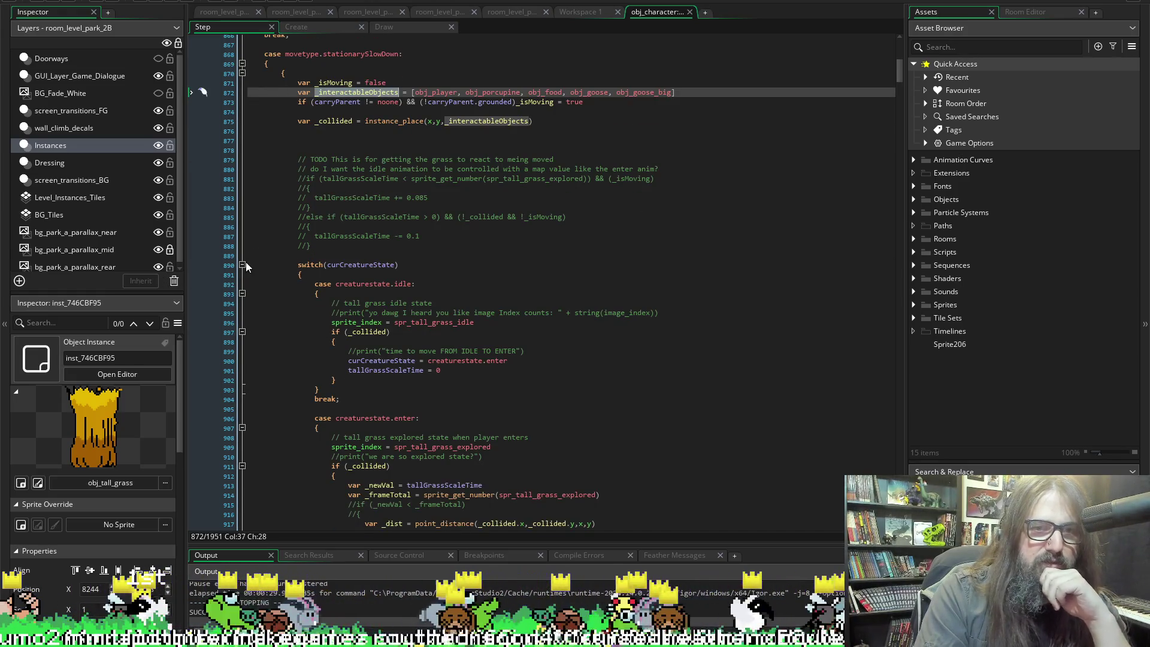
Fold the idle state at line 893, highlight _collided, and reach the map_value line 921.
left_click(242, 293)
scroll(249, 395, "down", 4)
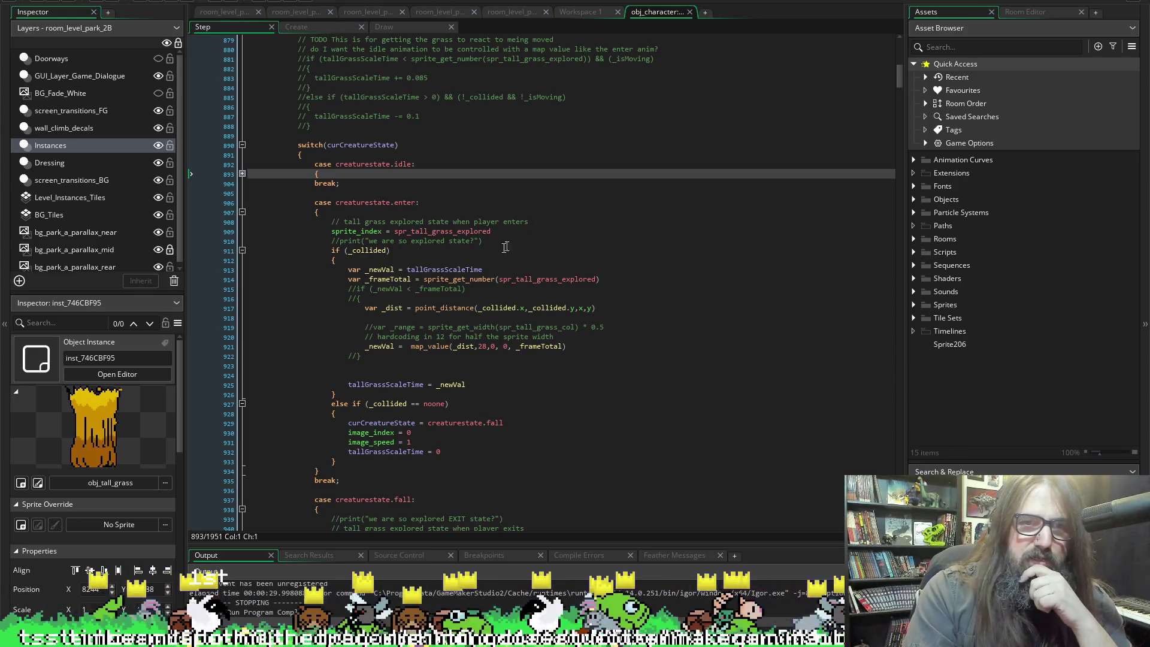
left_click(370, 243)
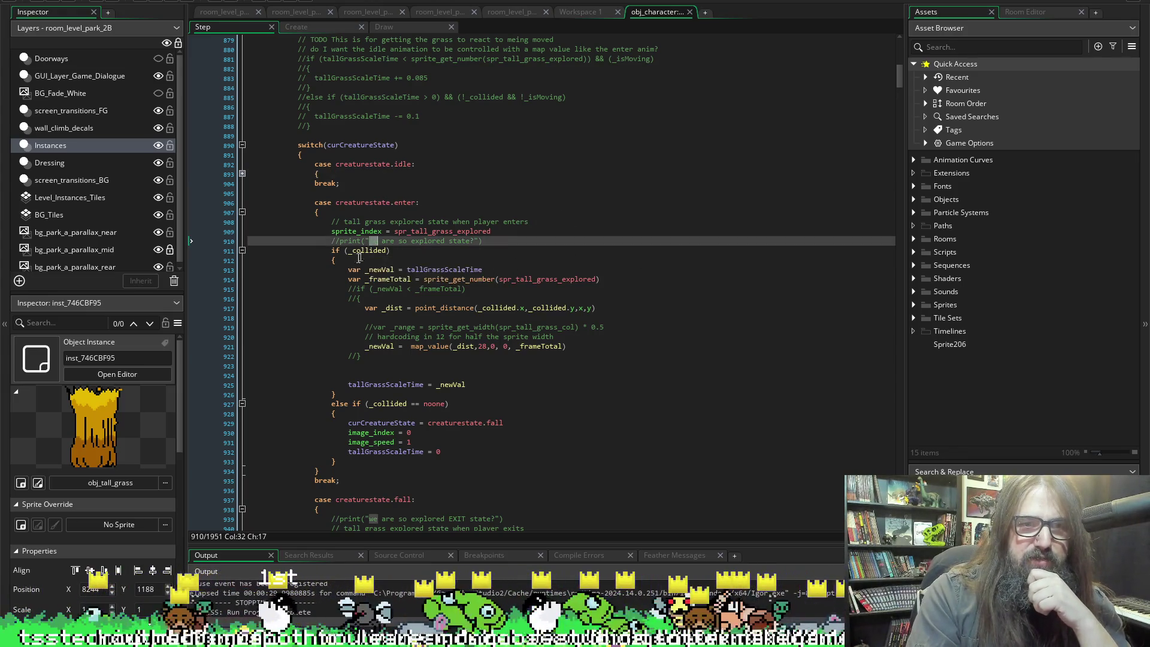
left_click(392, 251)
scroll(688, 289, "up", 1)
scroll(688, 290, "up", 3)
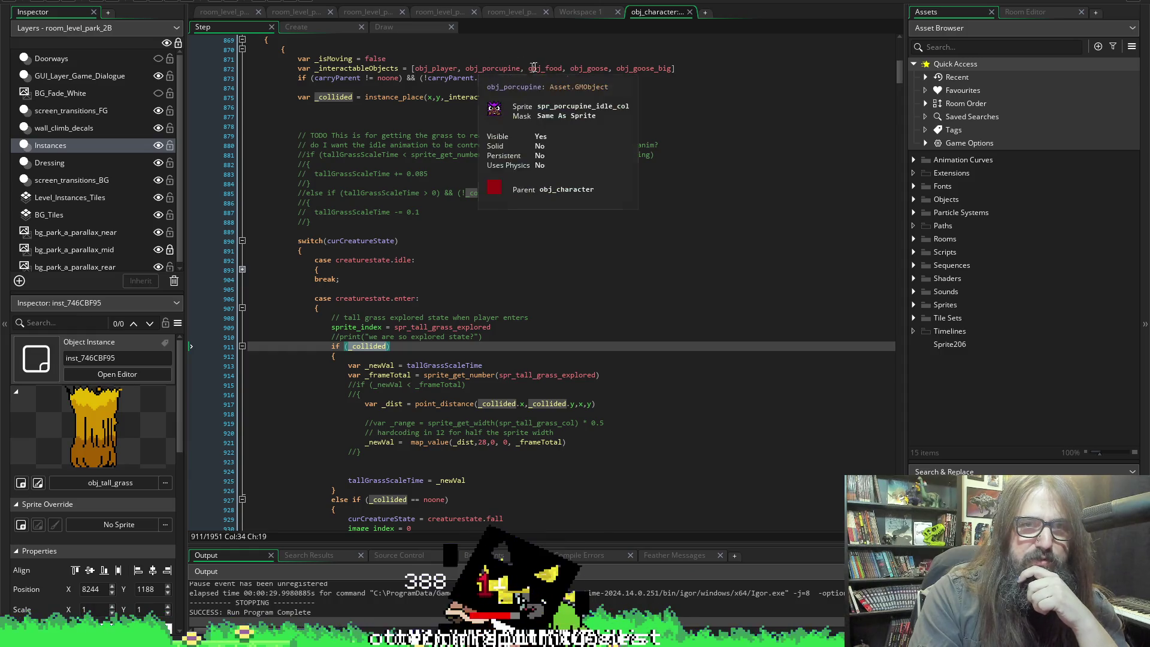
mouse_move(547, 69)
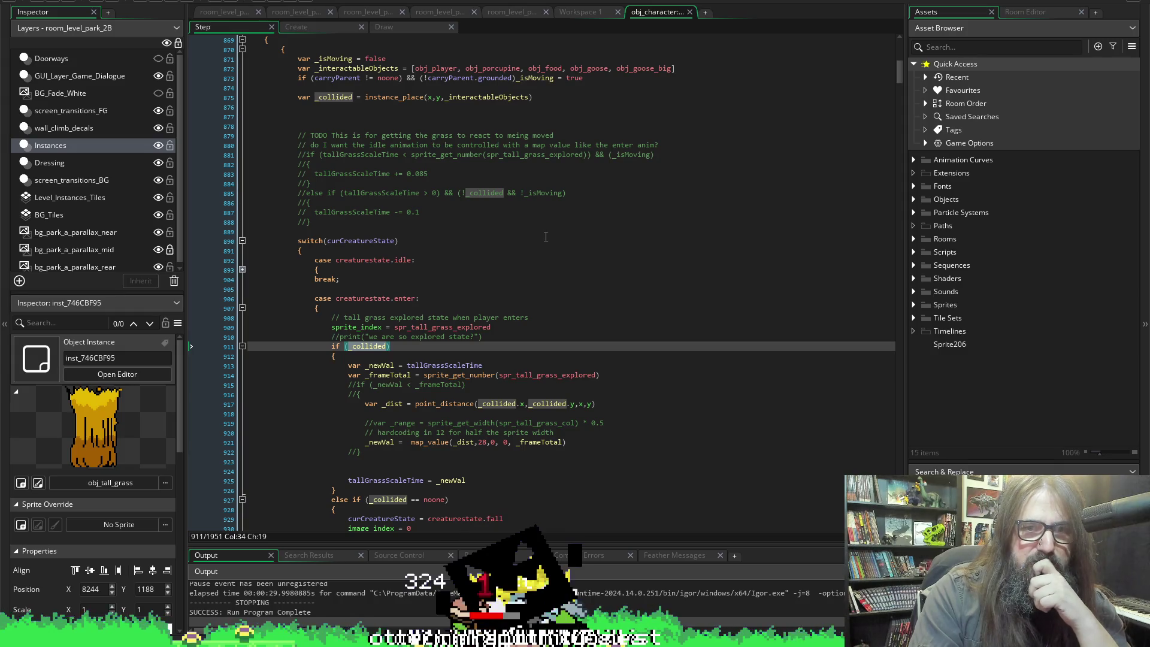
scroll(546, 234, "down", 1)
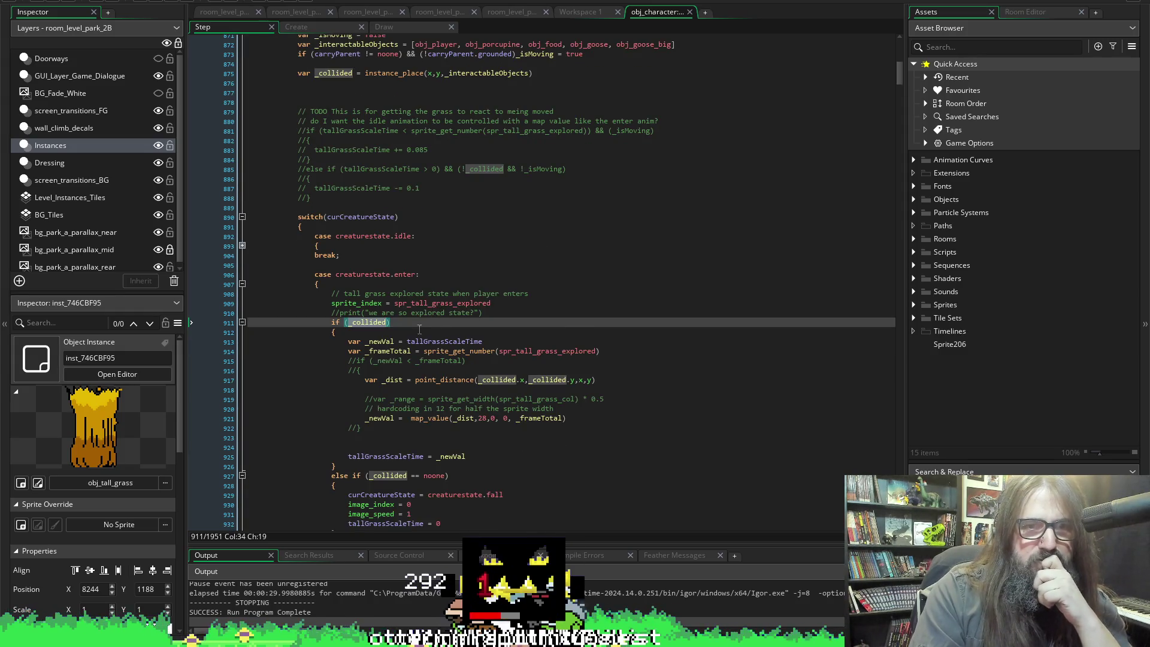
scroll(369, 196, "down", 2)
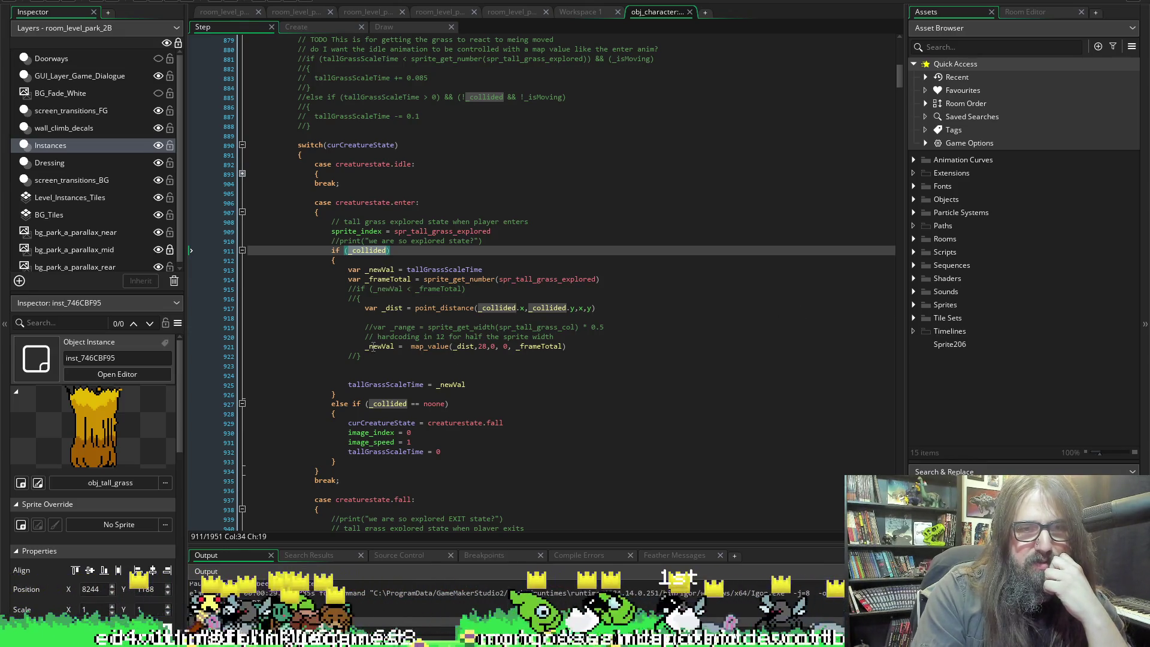
left_click(486, 346)
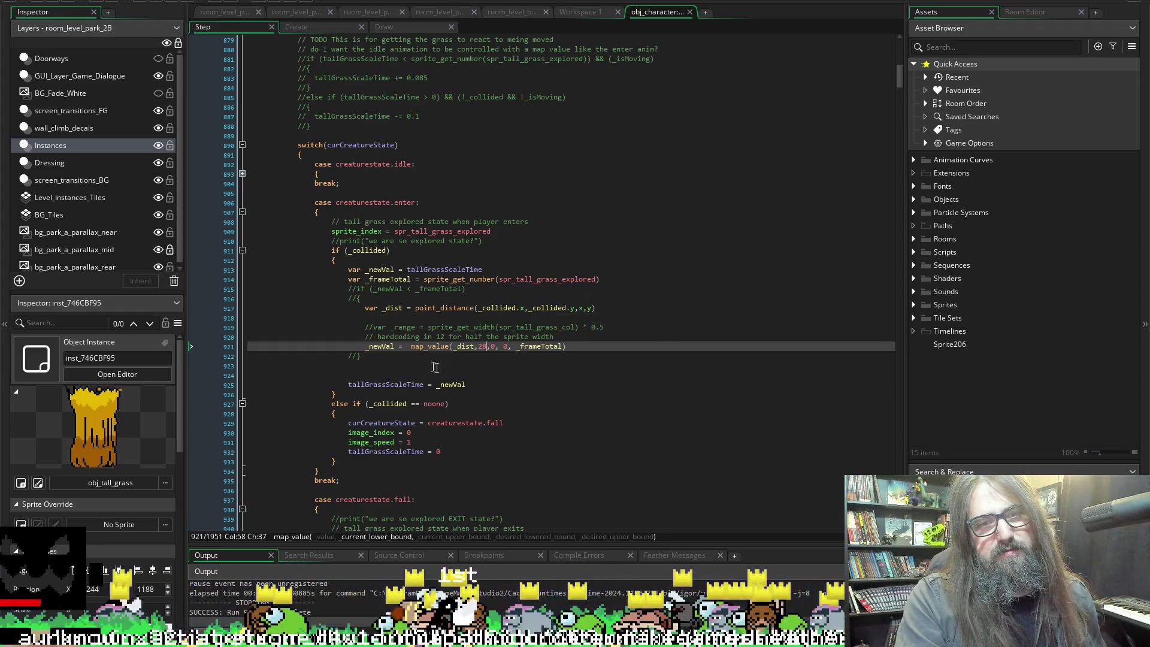
Replace the 28 in map_value(_dist,28,0,0,_frameTotal) with 48.
left_click(480, 347)
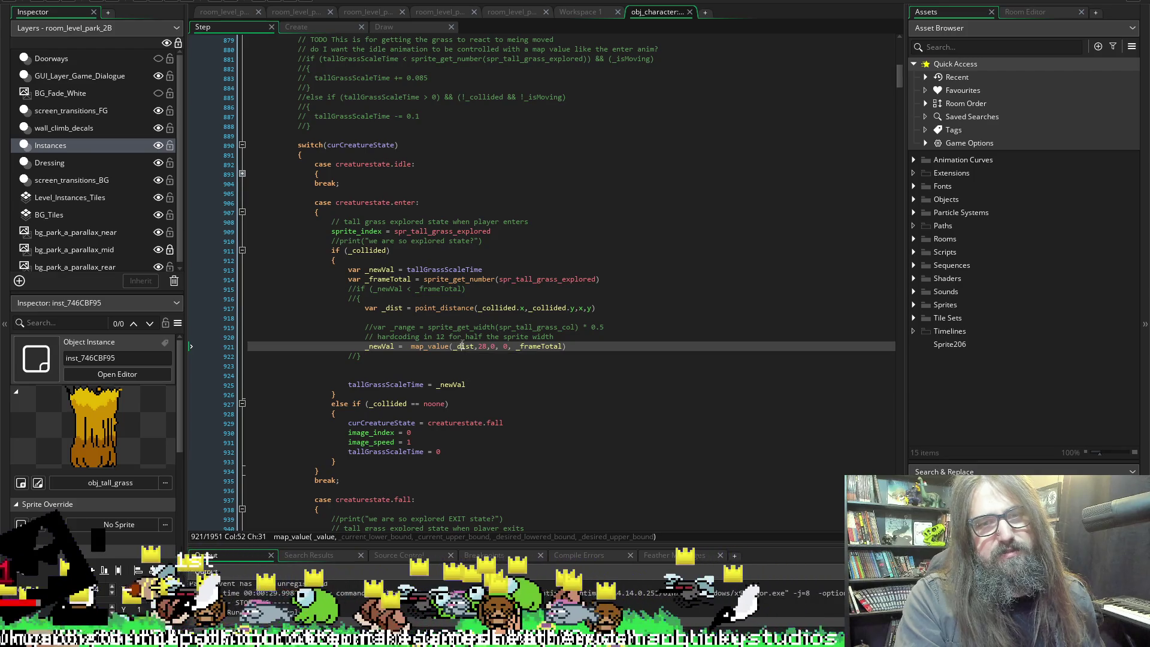
left_click(505, 347)
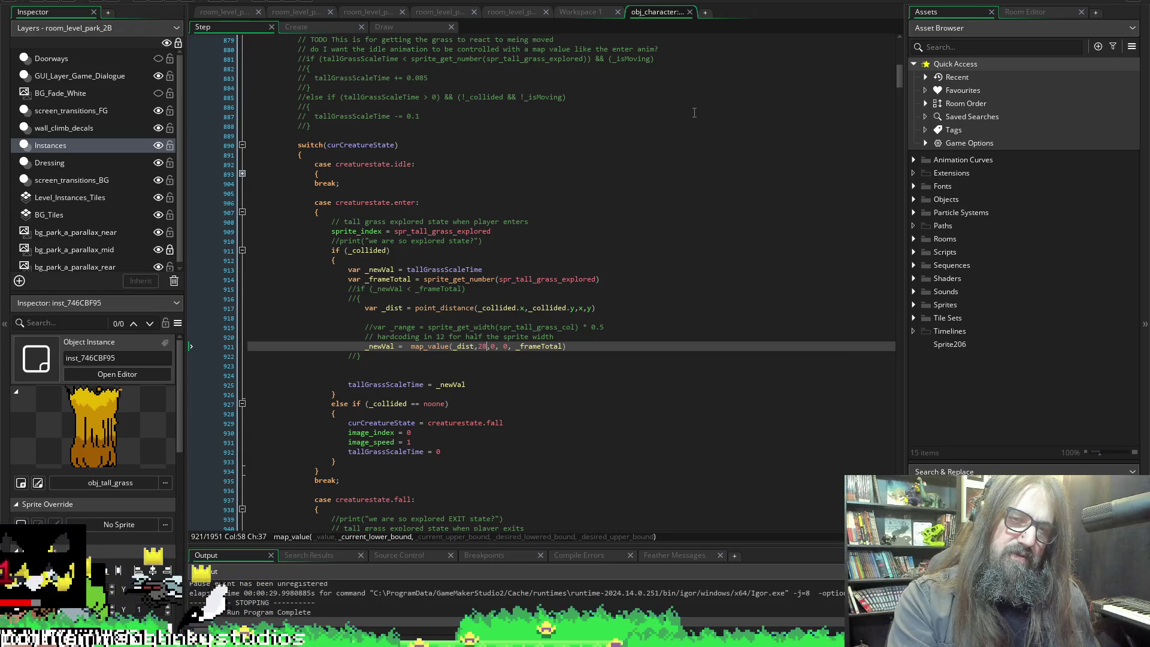
key("Left")
key("Left")
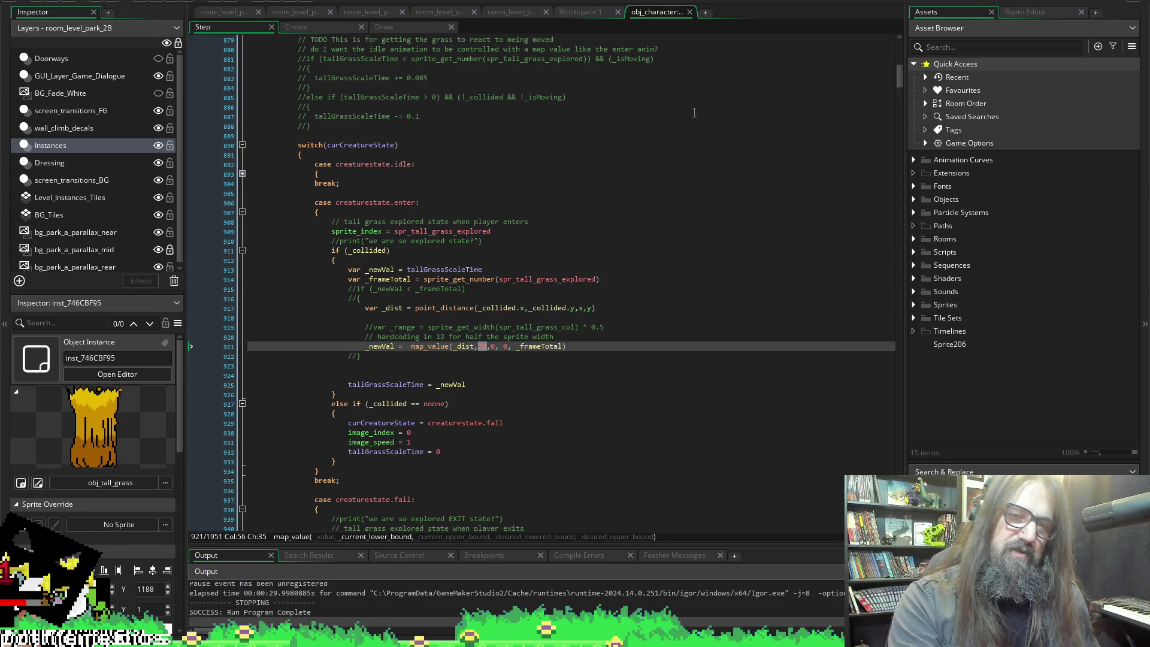
type("48")
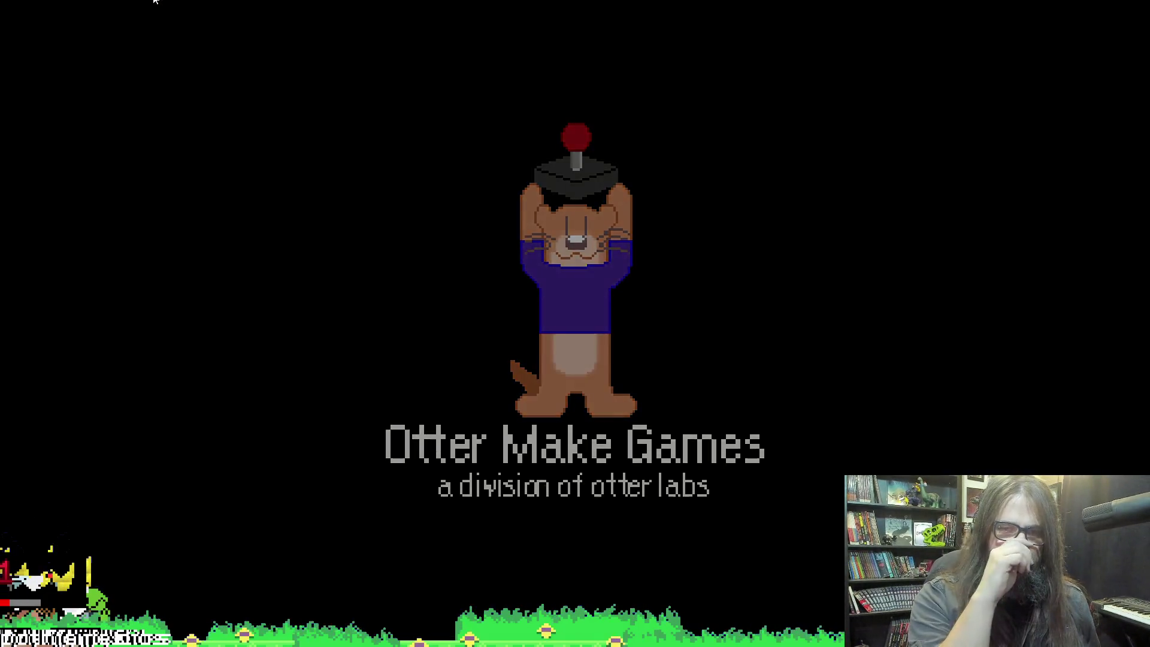
Continue the saved game and walk the dog through the tall grass and cave into the golden grass.
key("Down")
key("Return")
key("Right")
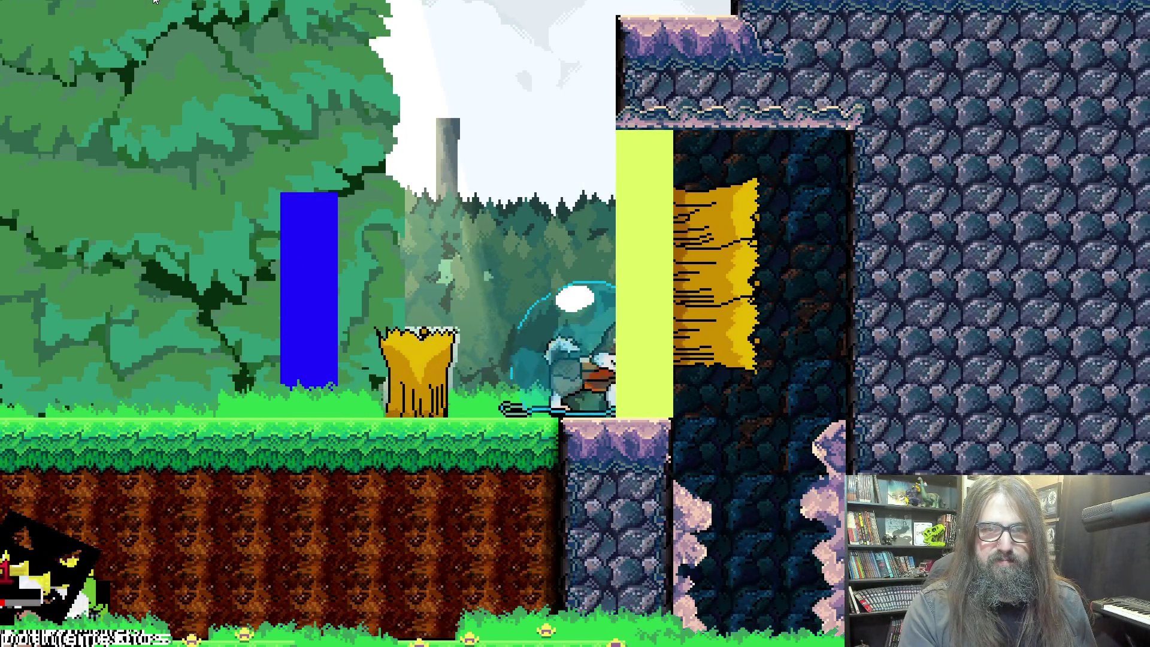
key("Left")
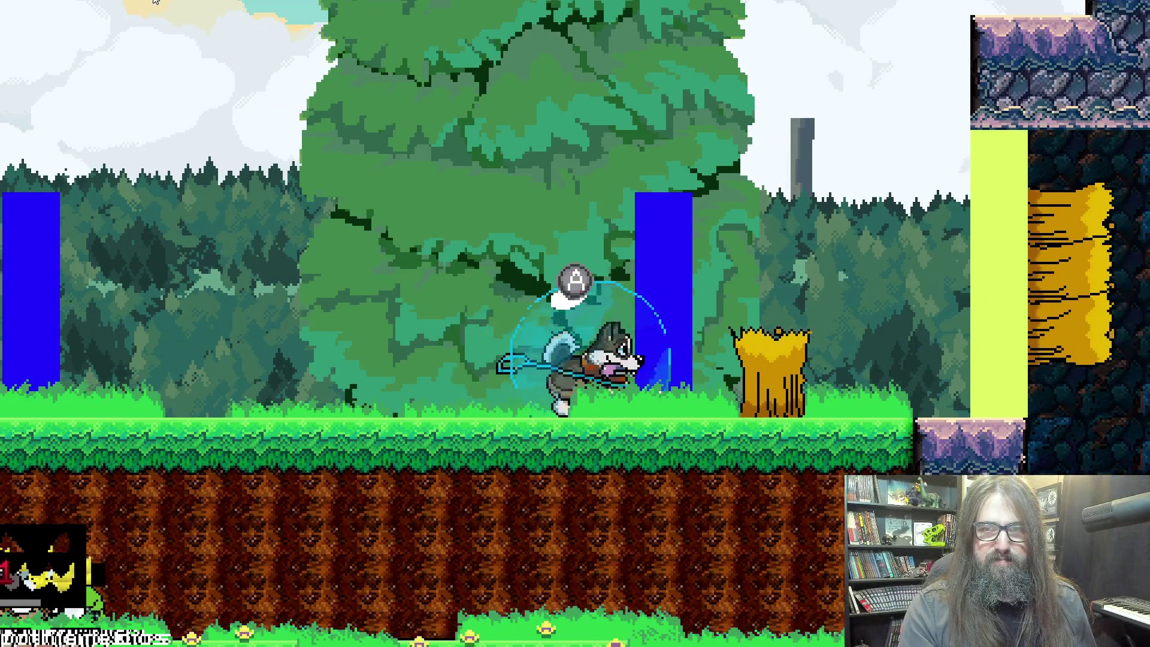
key("Right")
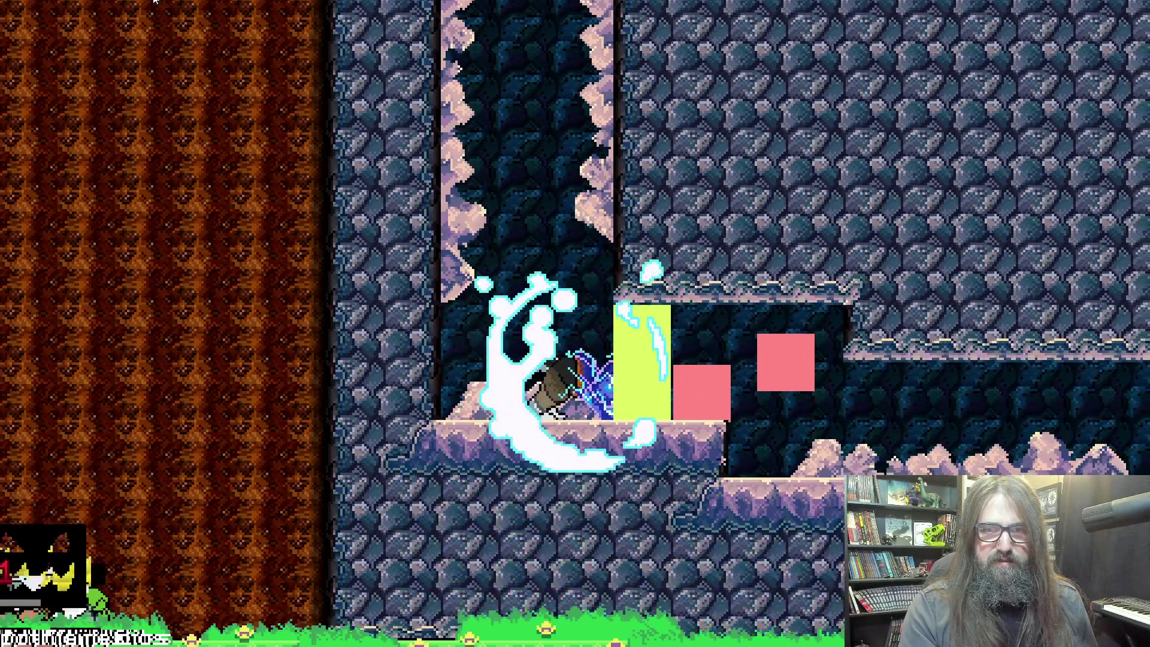
key("Right")
key("Right")
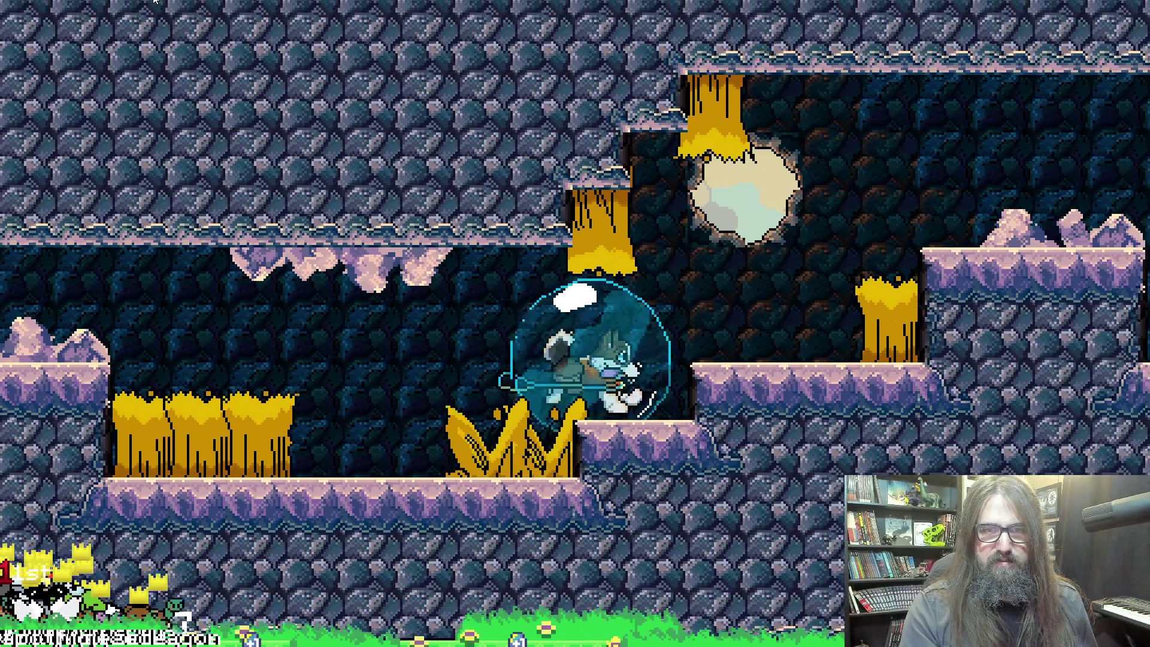
Move along the cave ledges past the pink ledge, then restart play and close the game.
key("Right")
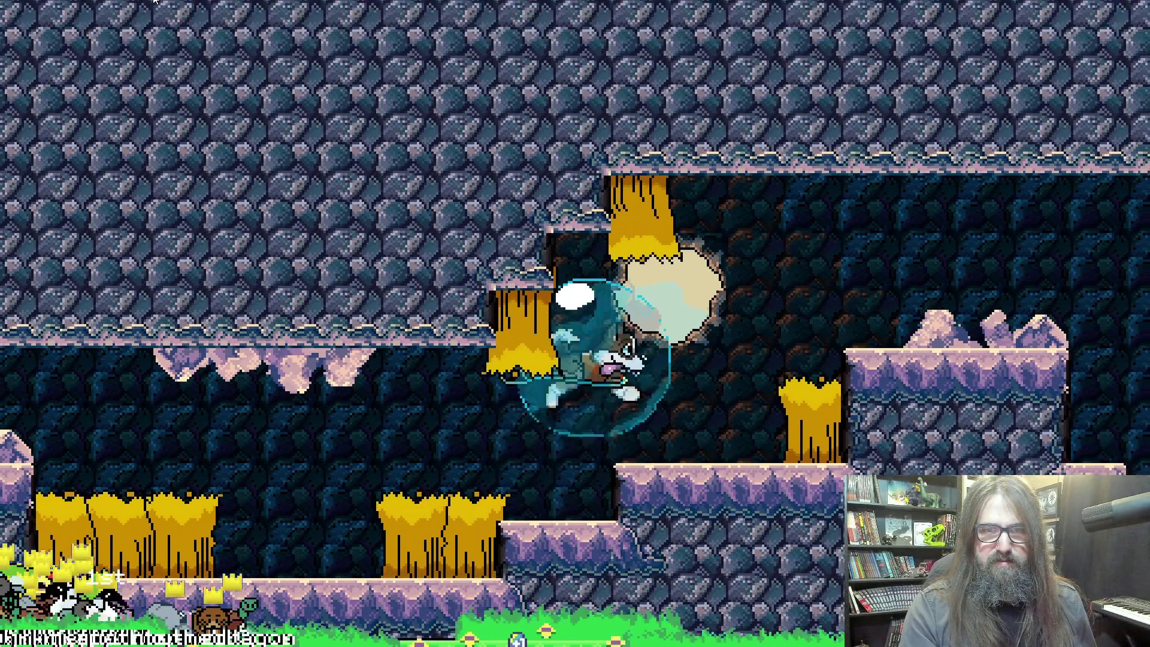
key("Left")
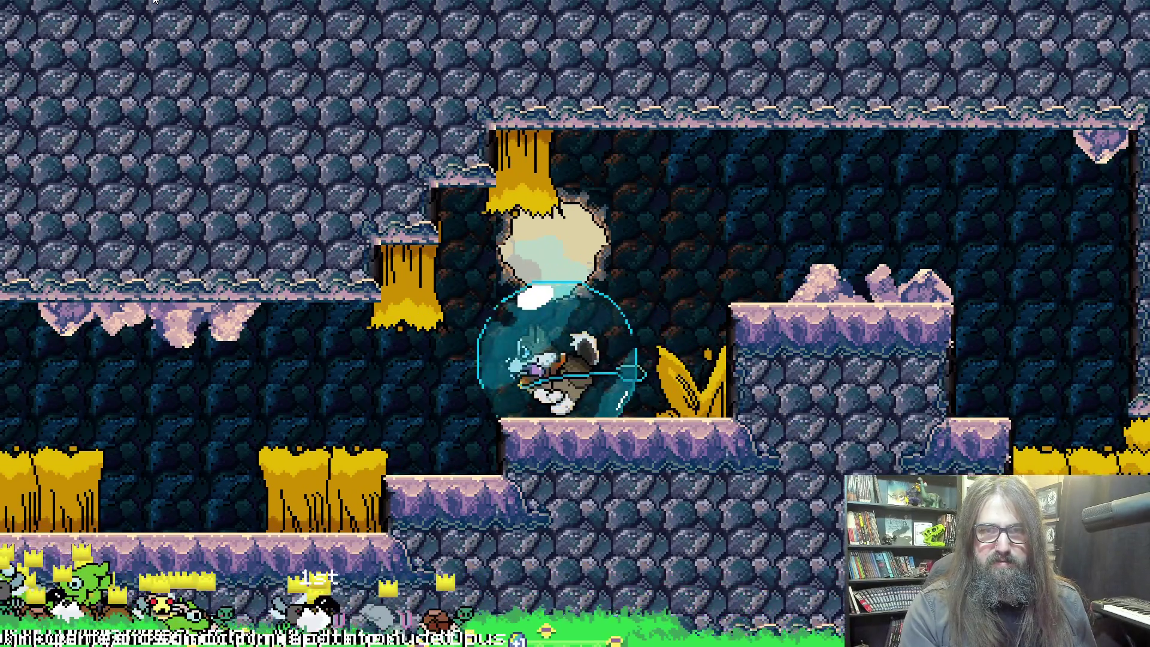
key("Right")
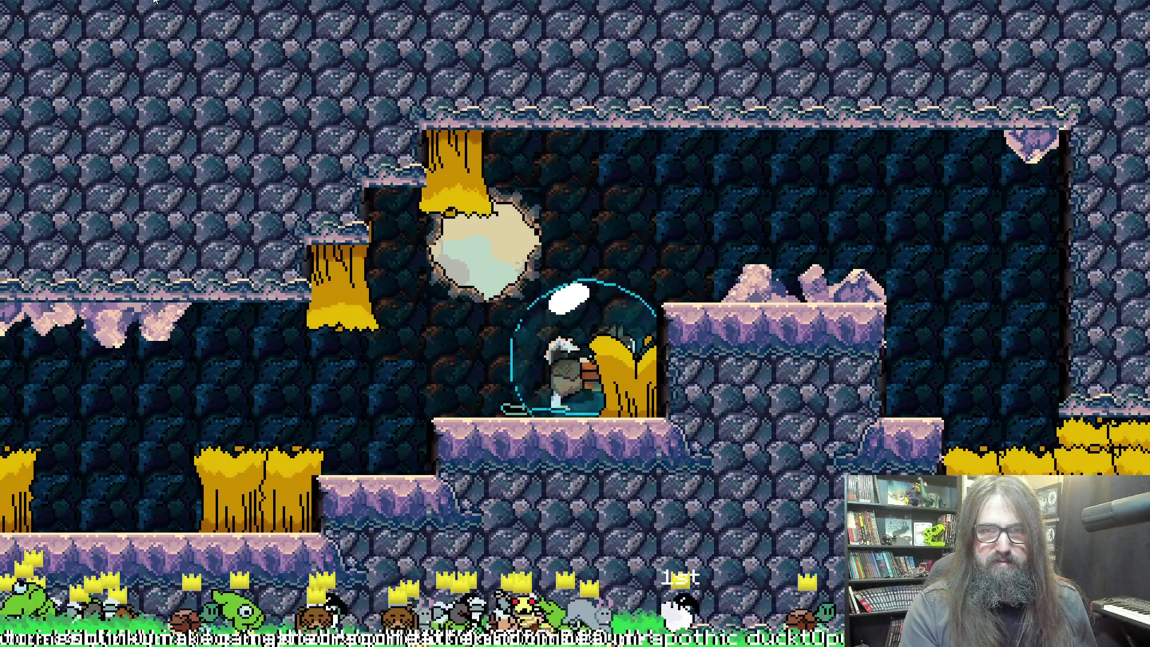
key("Right")
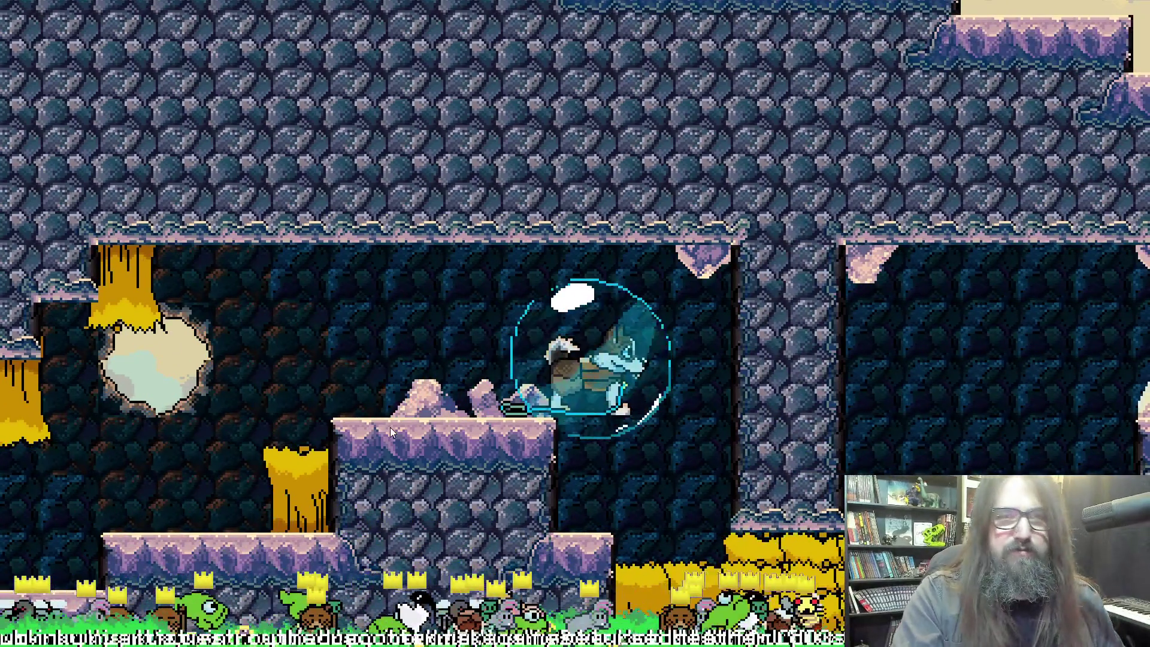
key("alt+Tab")
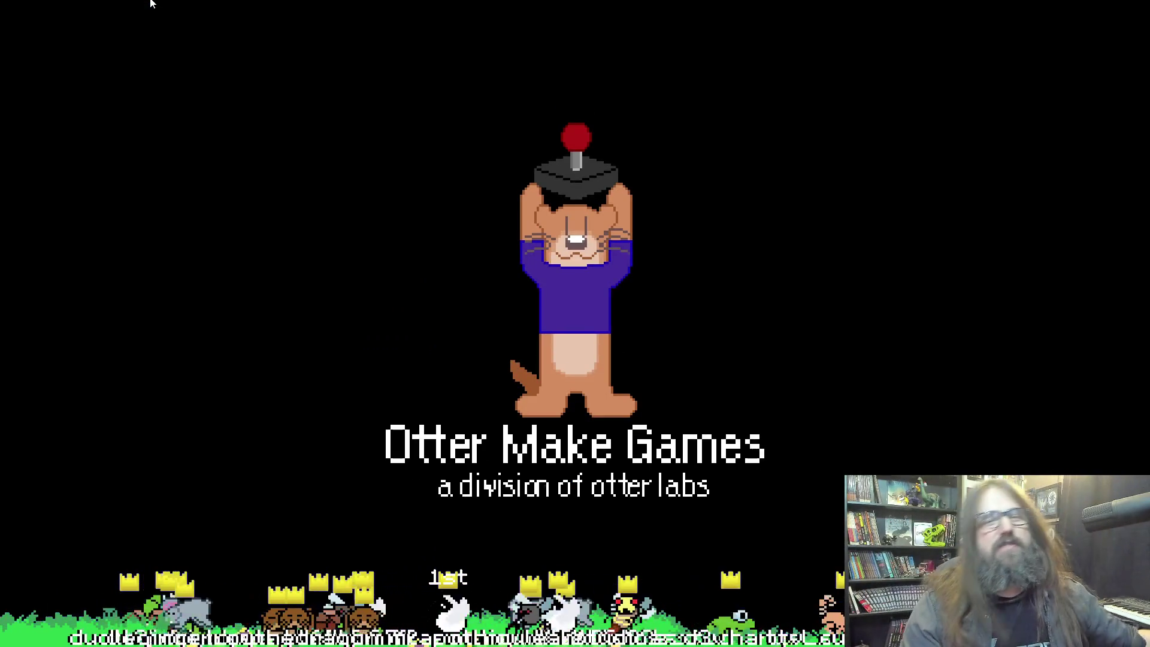
key("Return")
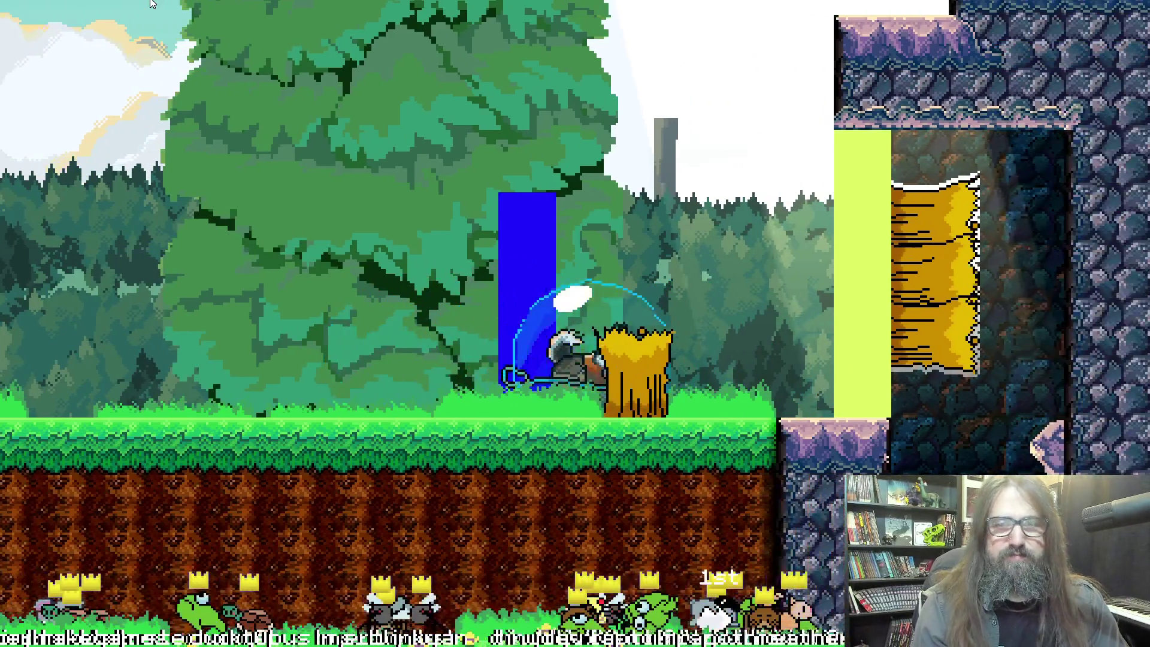
key("Escape")
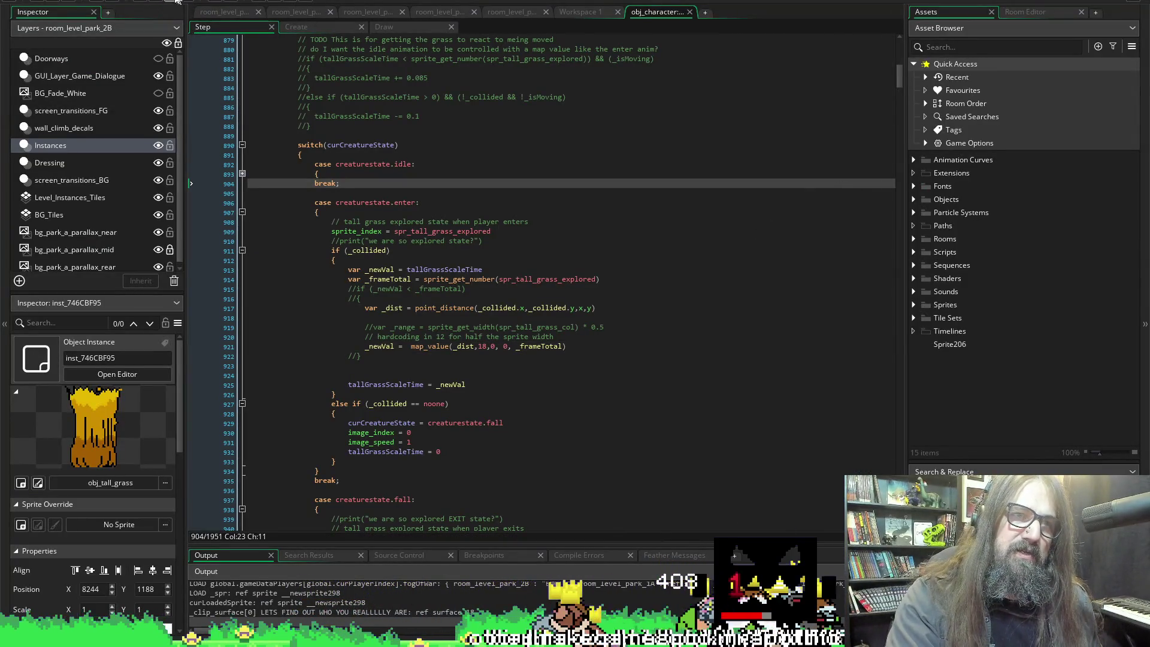
Change line 921's map_value distance bound from 40 to 64 and save the Step code.
left_click(484, 348)
key("BackSpace")
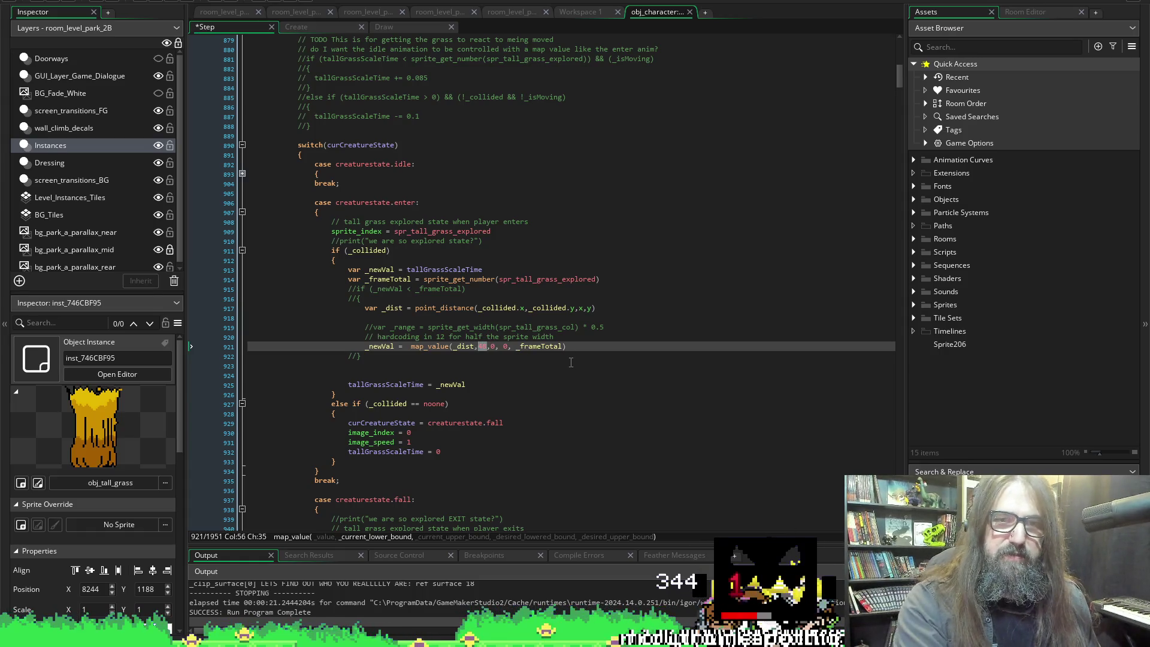
type("50")
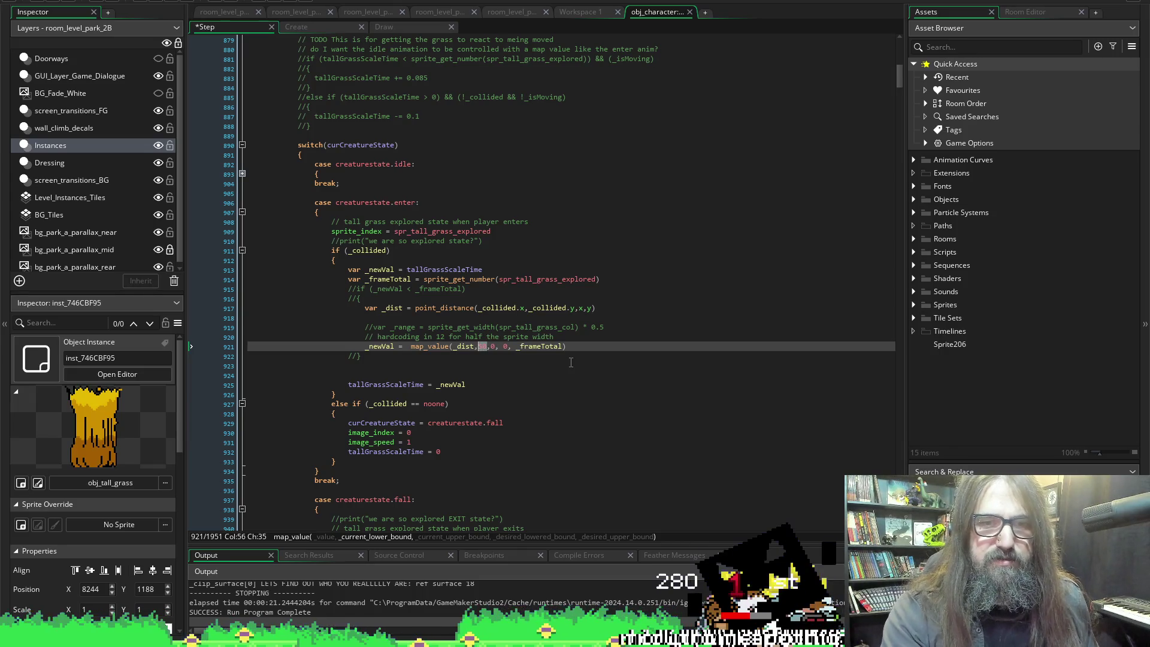
type("68")
key("ctrl+s")
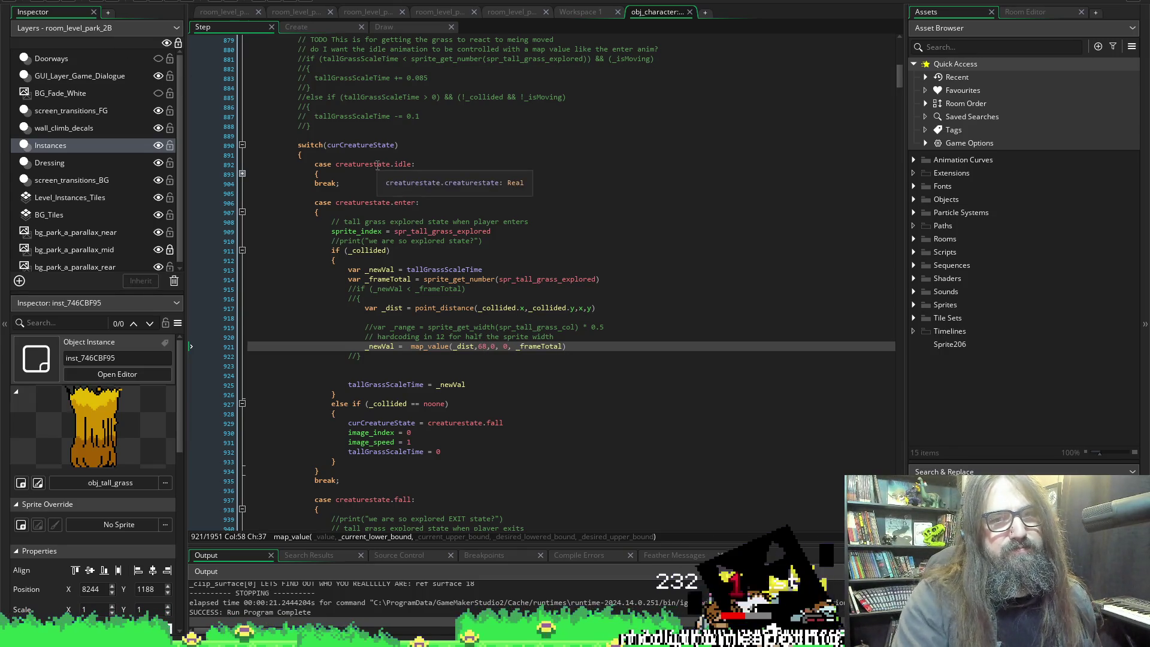
key("BackSpace")
type("4")
key("ctrl+s")
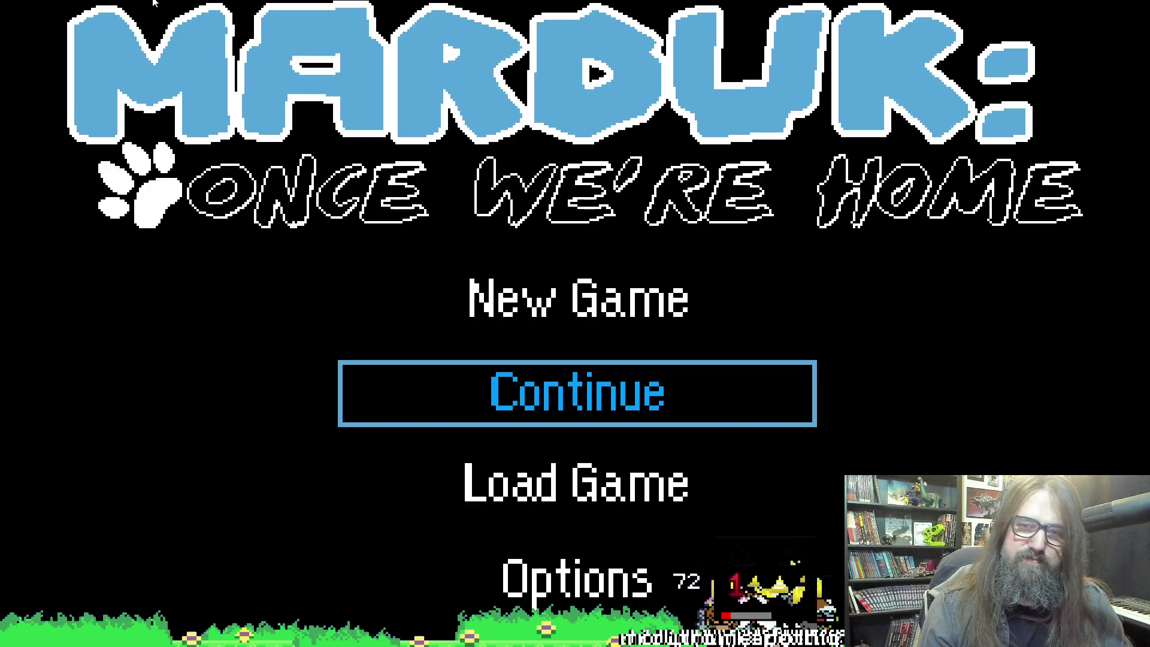
Continue into the forest level and jump and attack around the golden stump.
key("Return")
key("space")
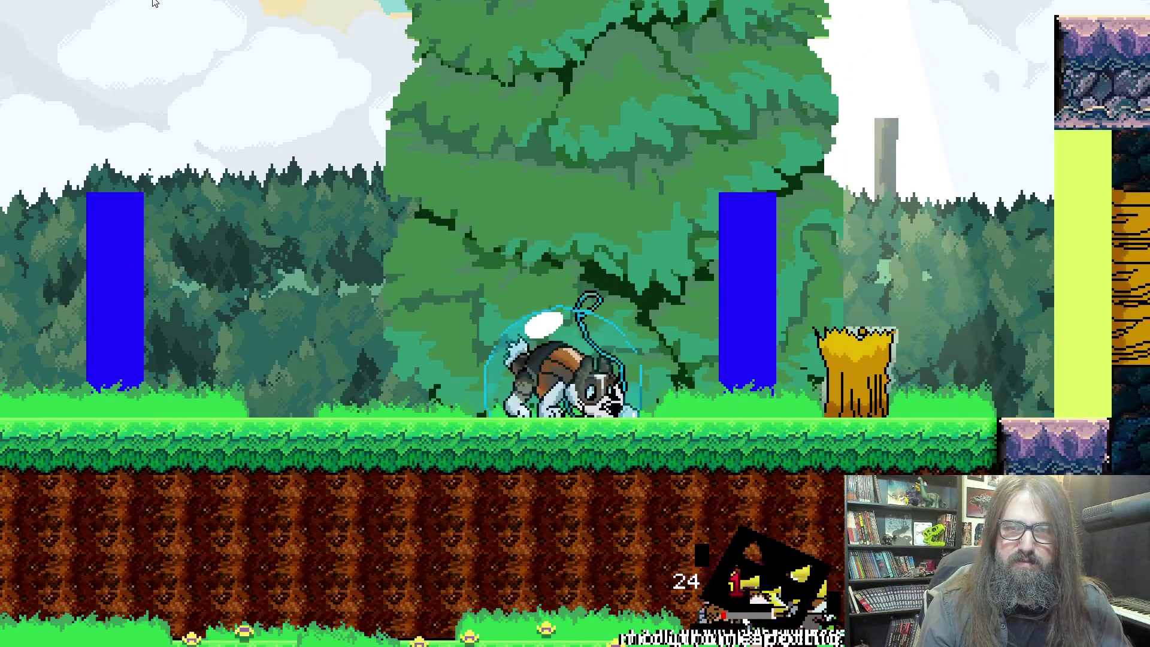
key("x")
key("Up")
key("Right")
key("Left")
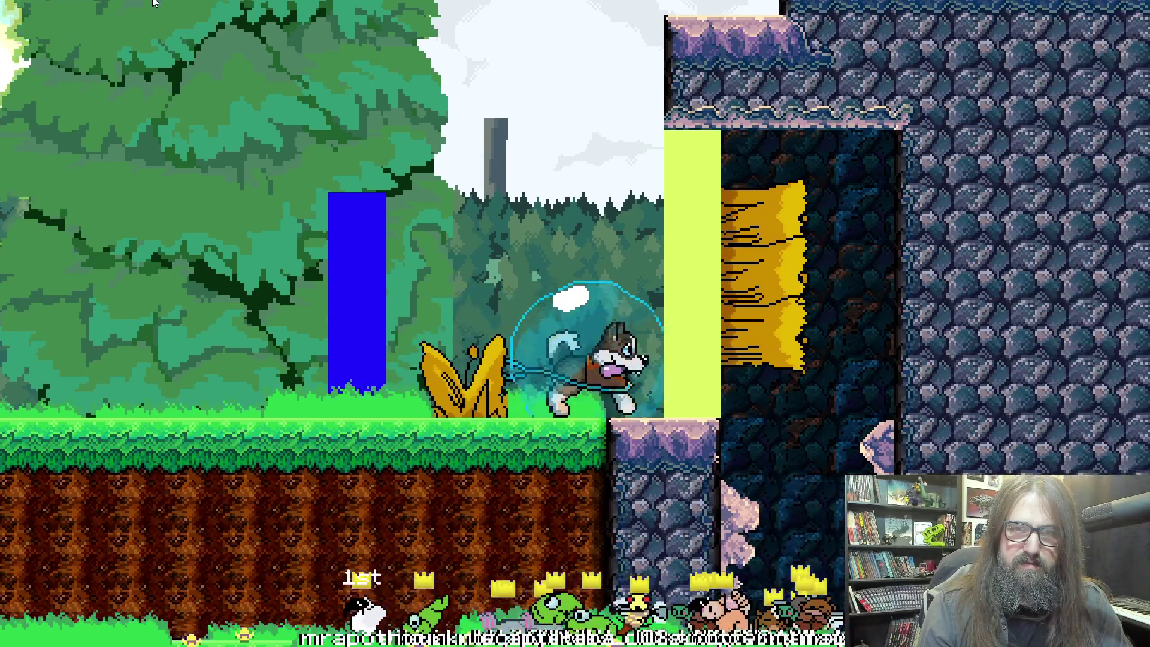
key("Up")
Travel right across the rock platforms into the forest, then close the game.
key("Right")
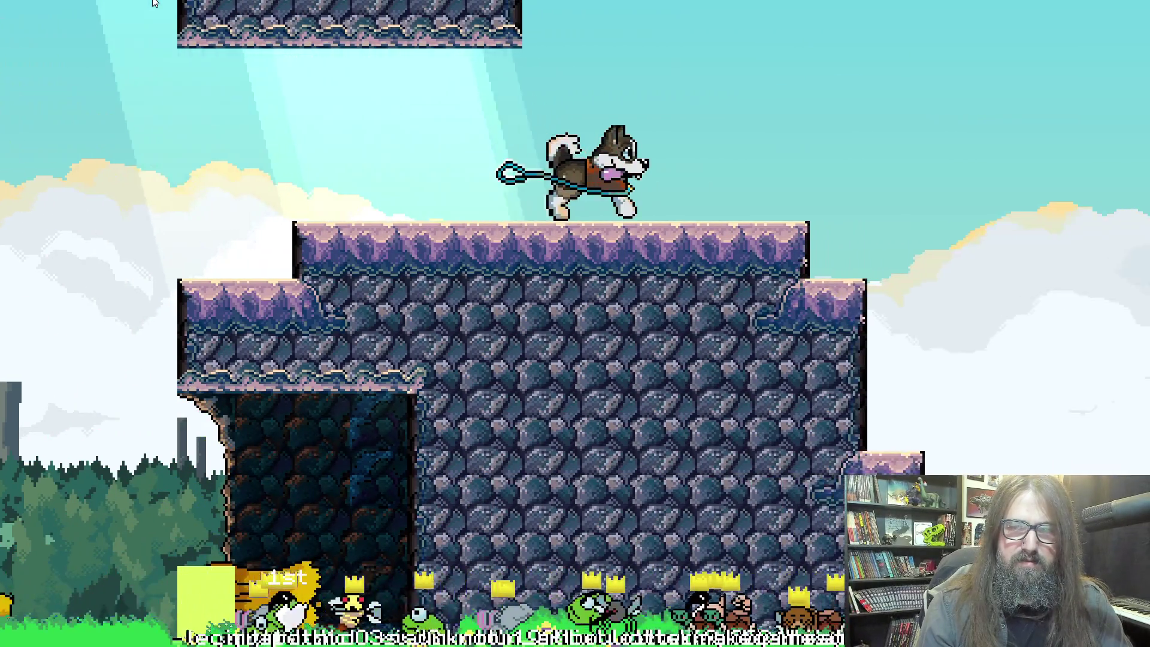
key("Right")
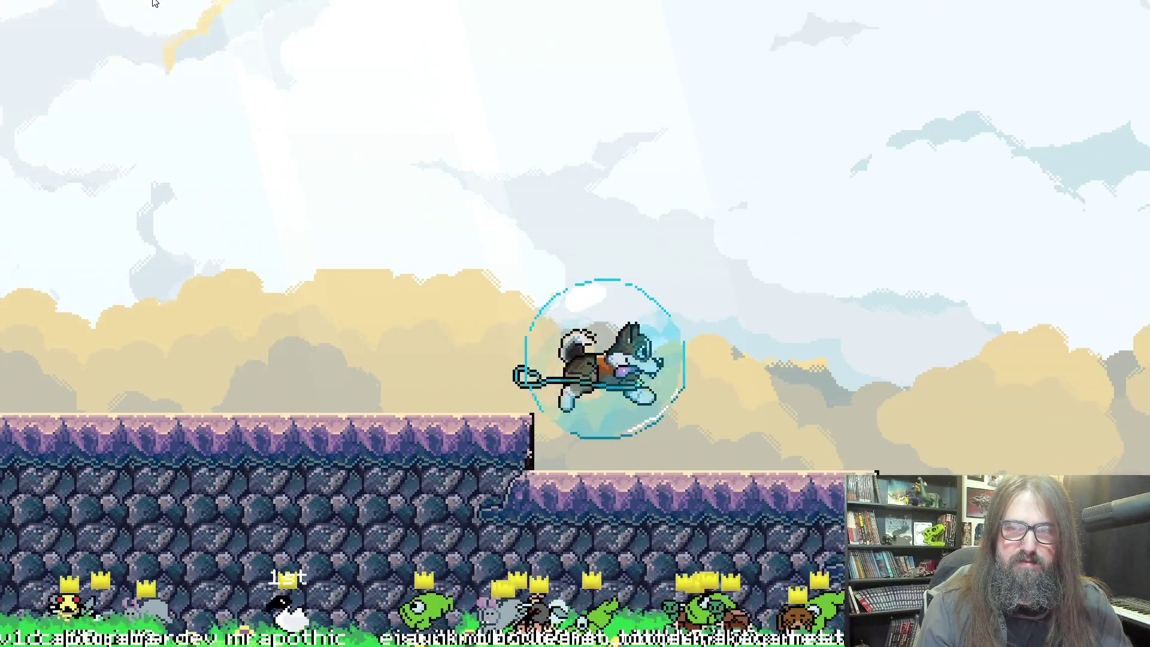
key("Right")
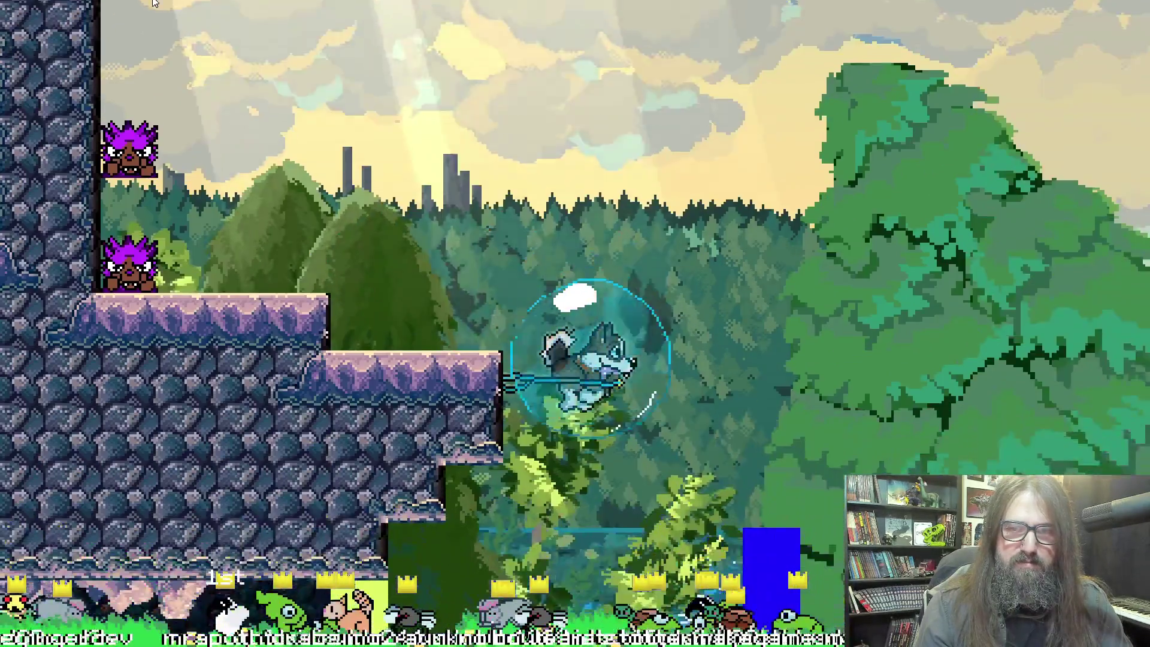
key("Right")
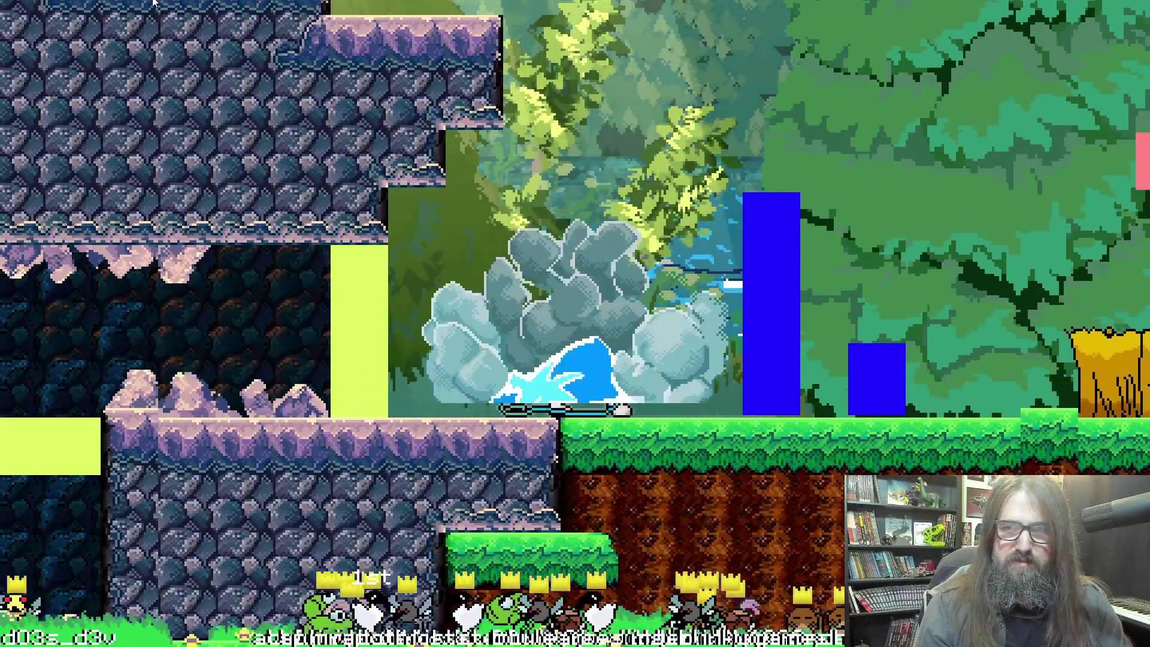
key("Right")
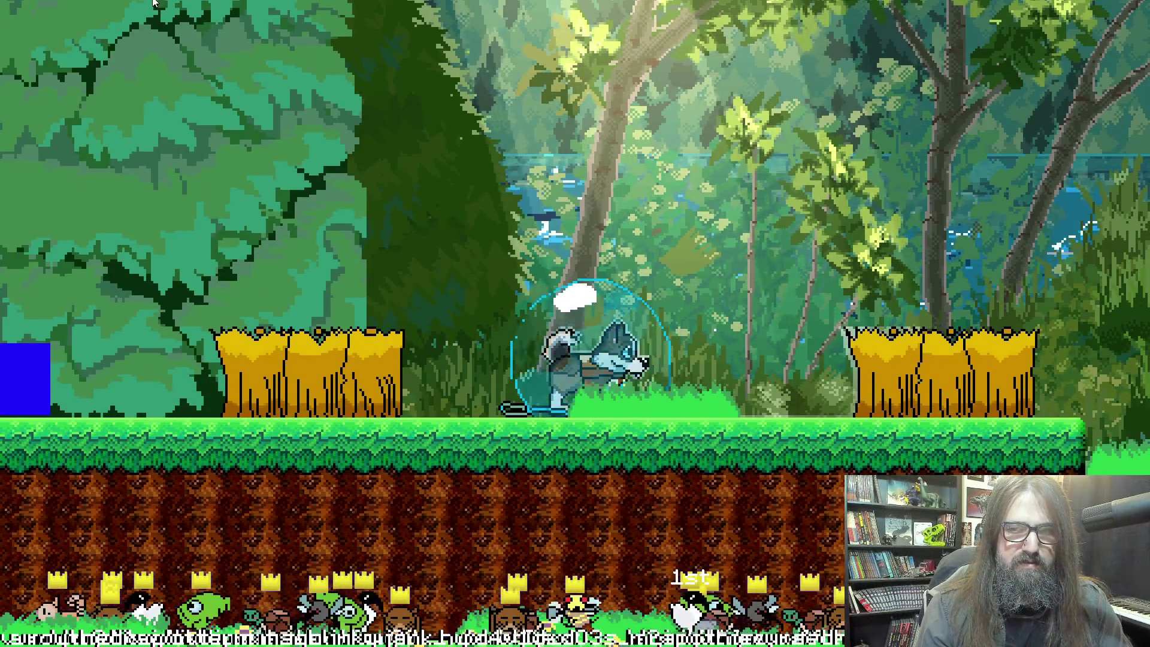
key("Up")
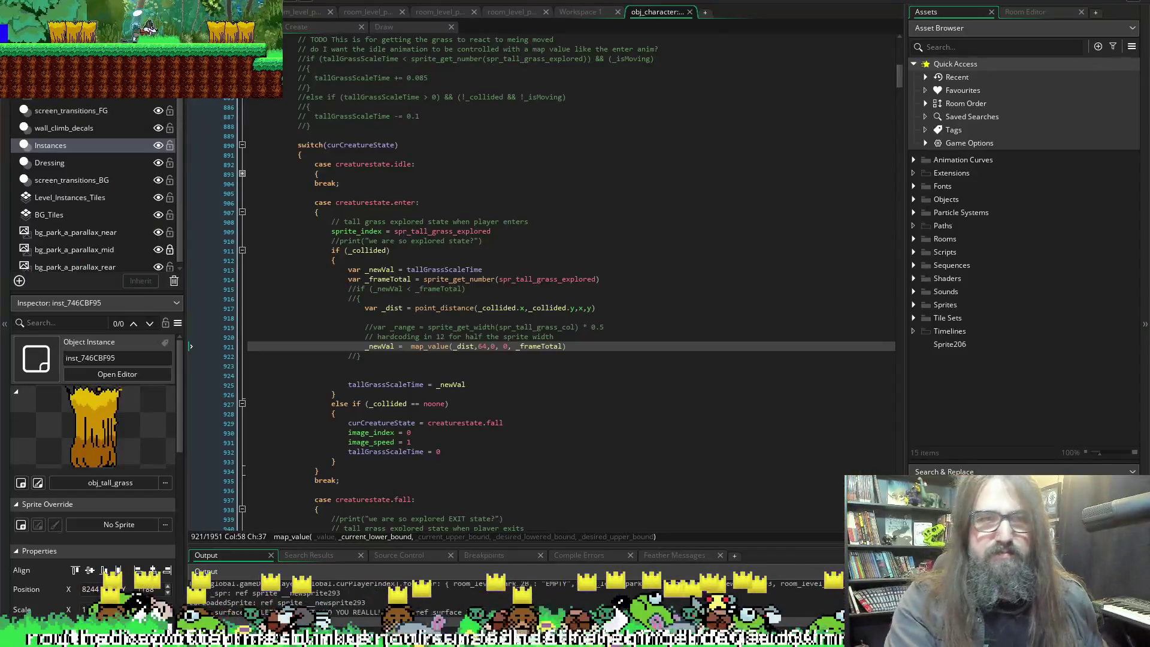
left_click(180, 1)
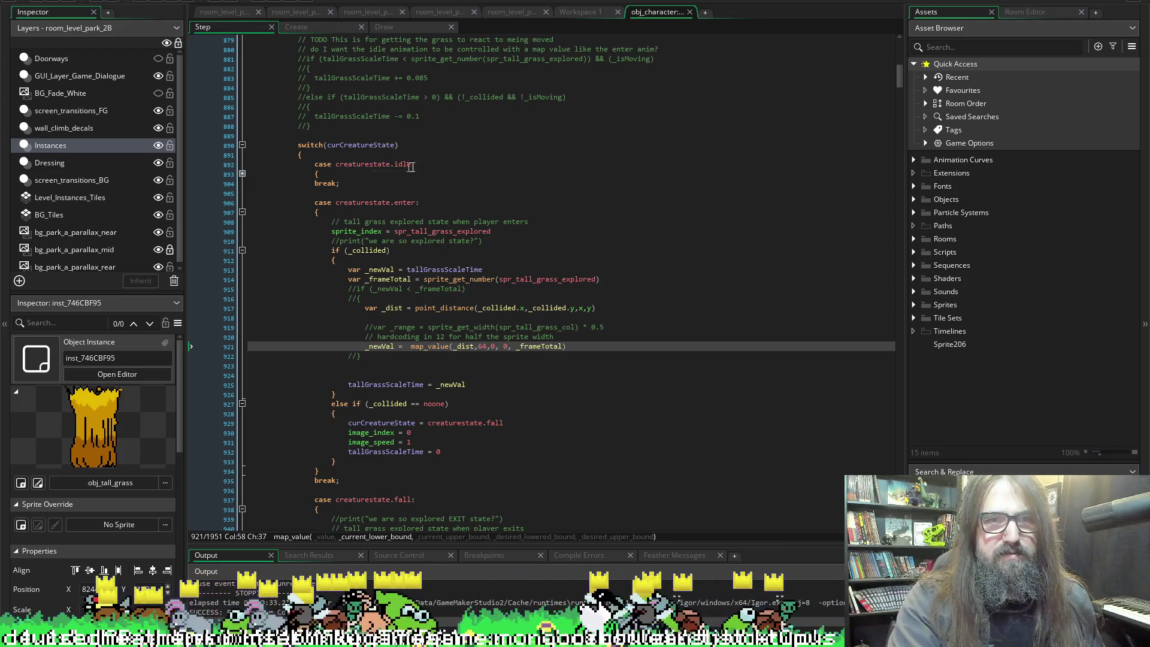
scroll(299, 149, "up", 5)
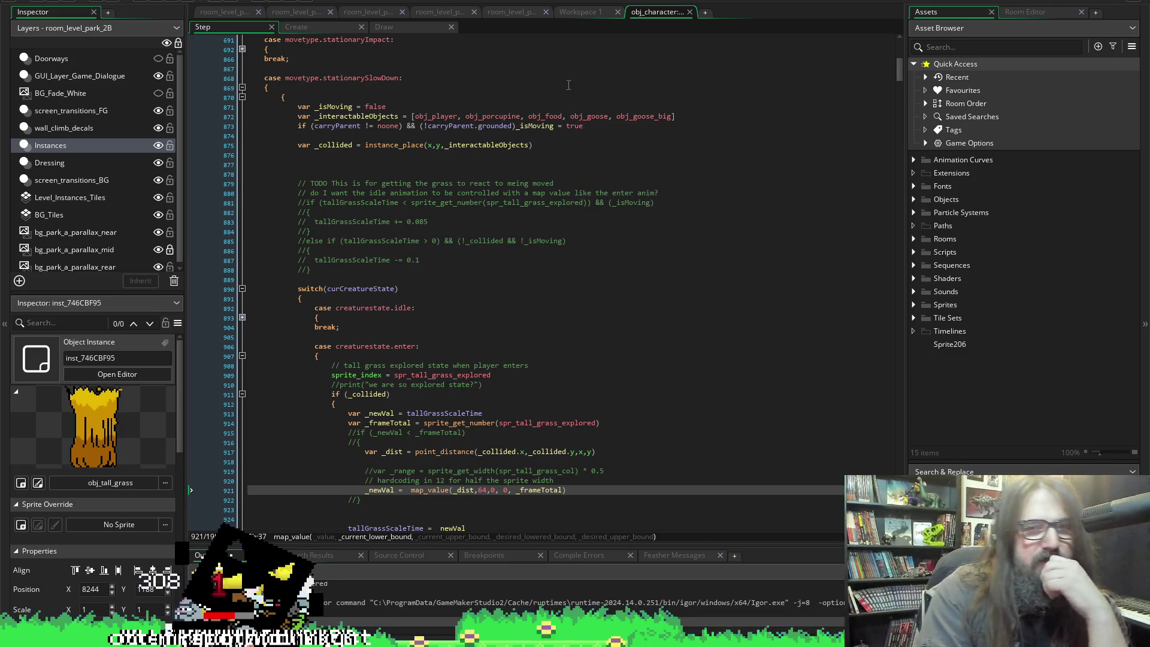
scroll(628, 298, "down", 2)
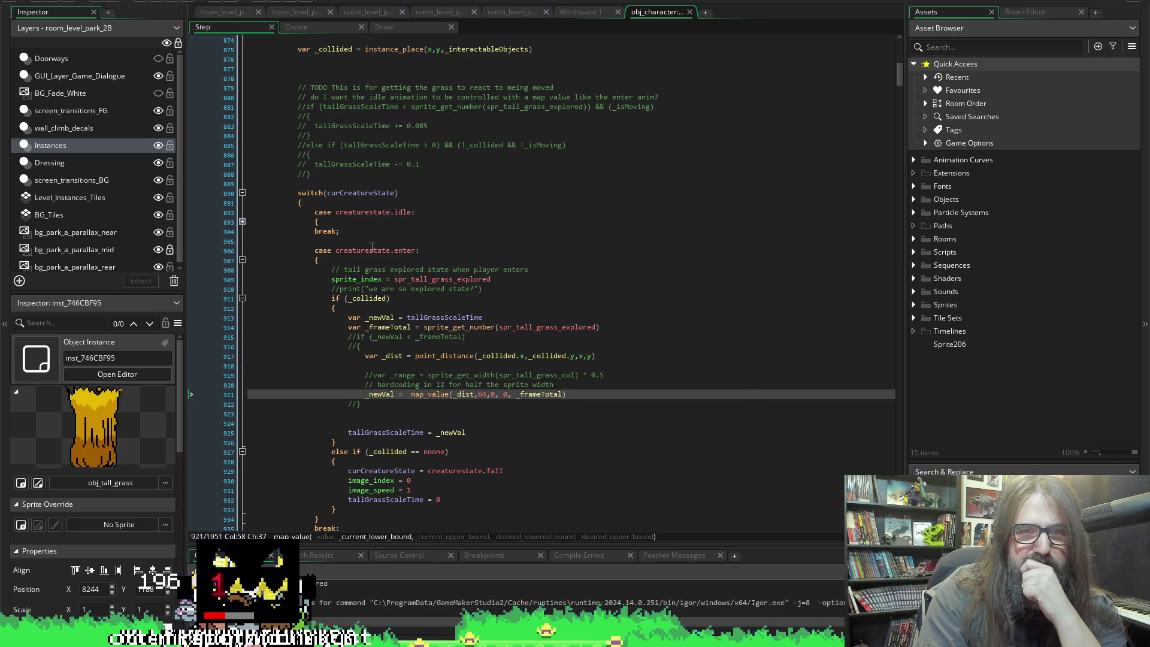
scroll(403, 356, "down", 3)
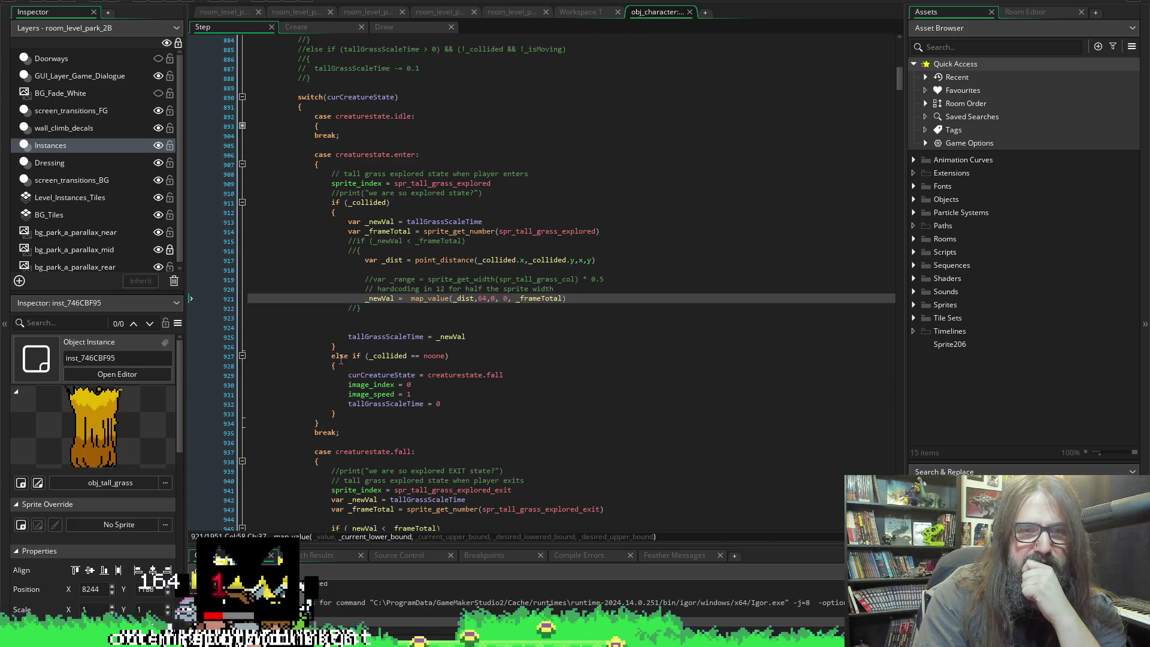
scroll(397, 357, "down", 3)
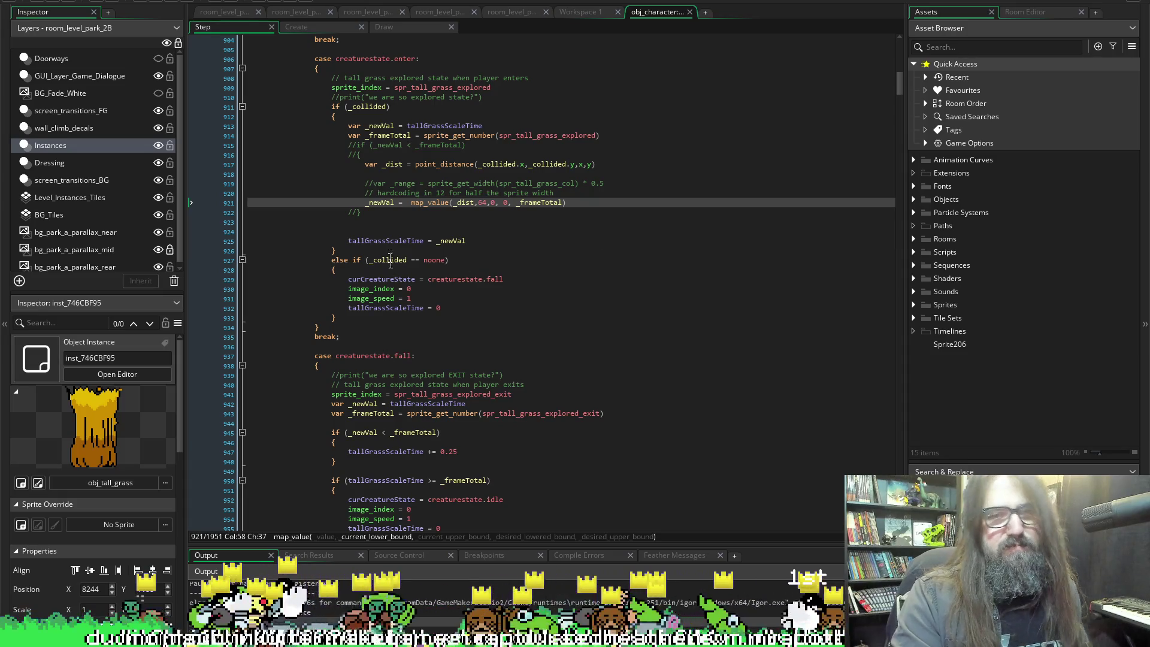
Replace the 64 distance bound in line 921's map_value call with 12.
double_click(482, 203)
type("12")
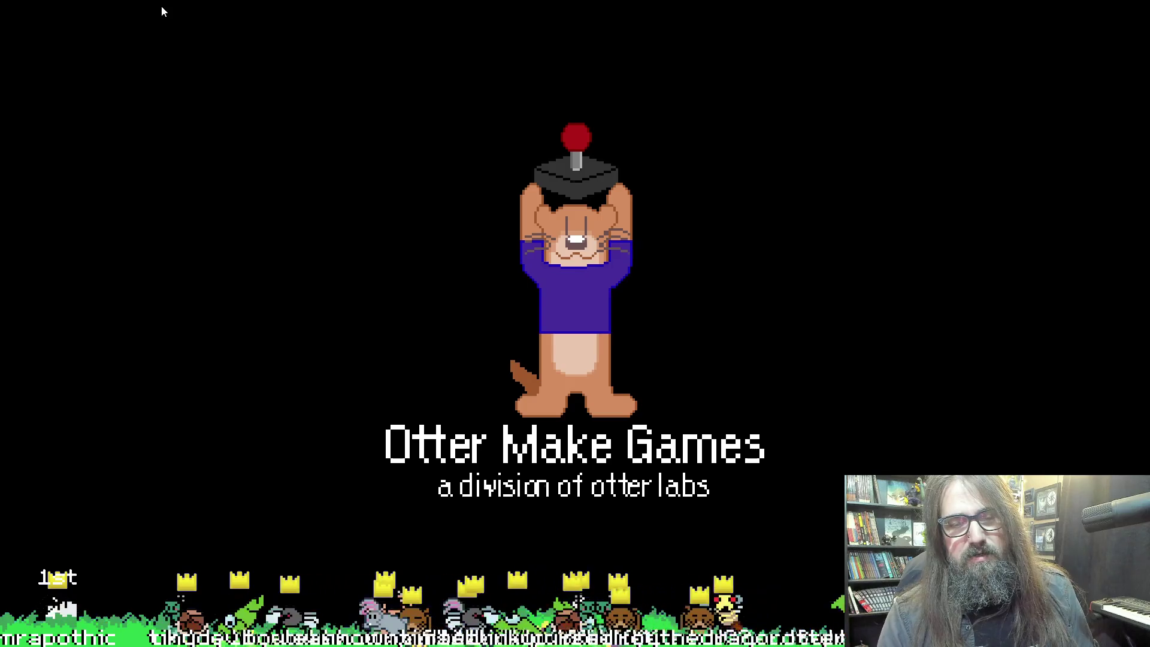
Continue from the title menu, play right through the cliff ledges into the forest, then return to the IDE.
key("Return")
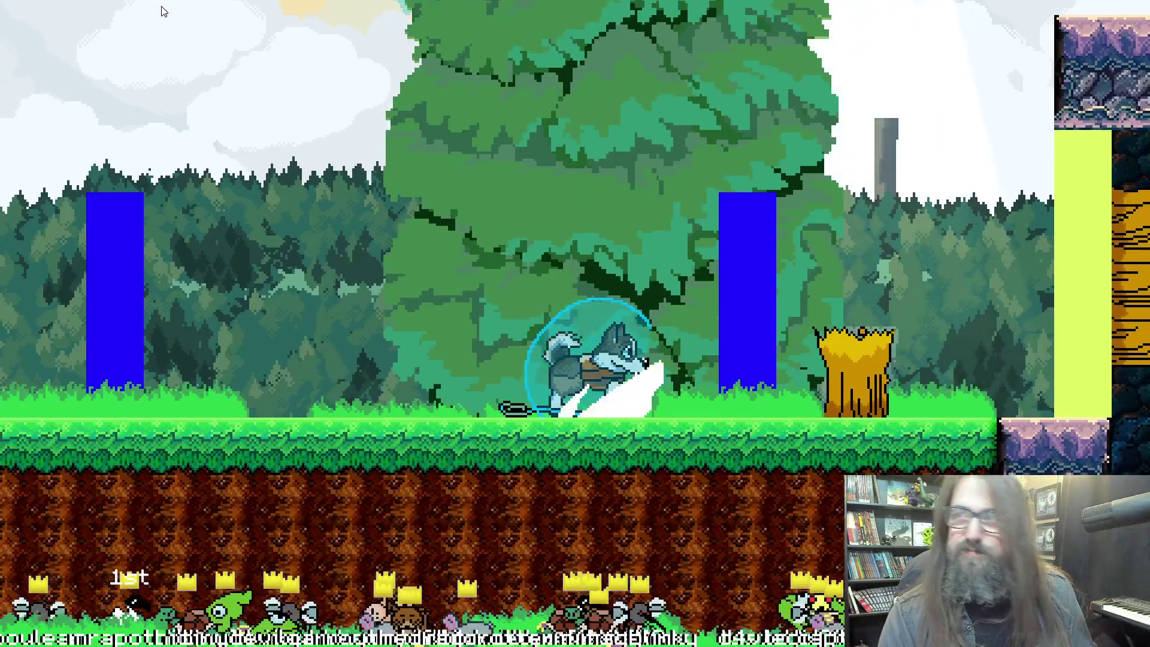
key("Right")
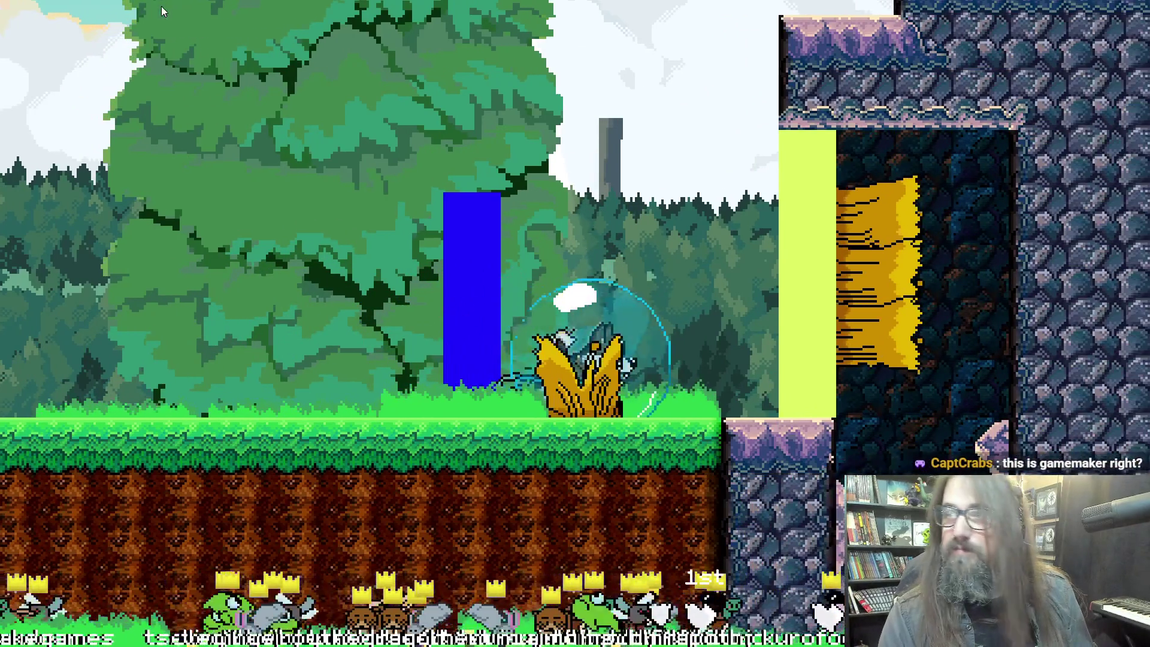
key("Right")
key("Up")
key("Right")
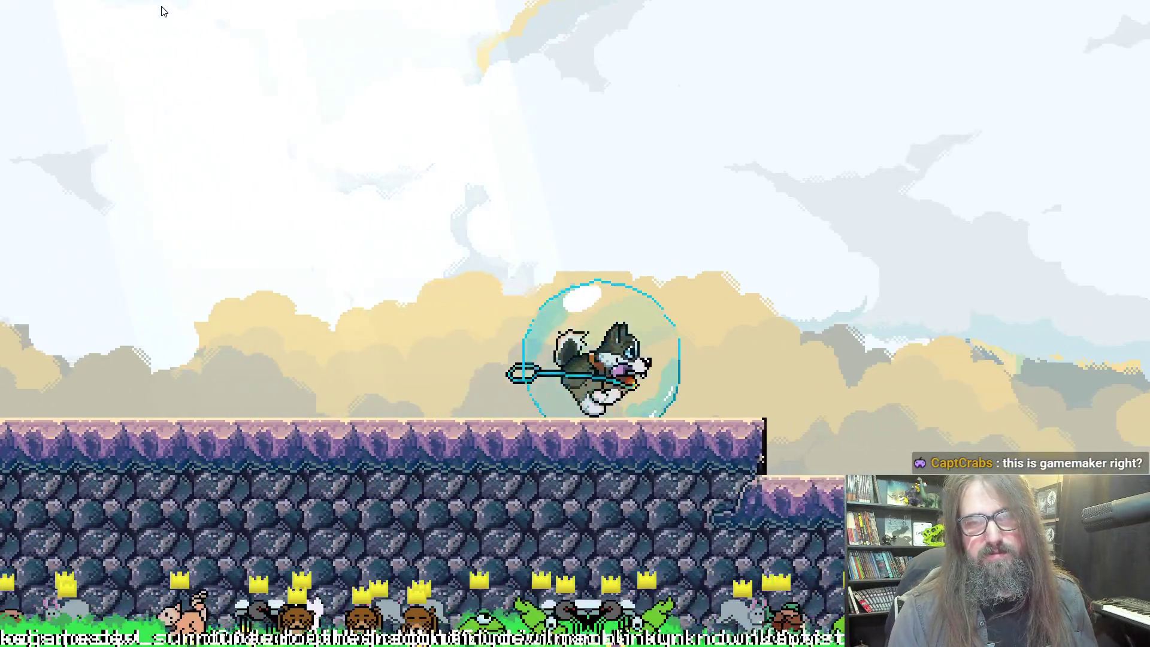
key("Right")
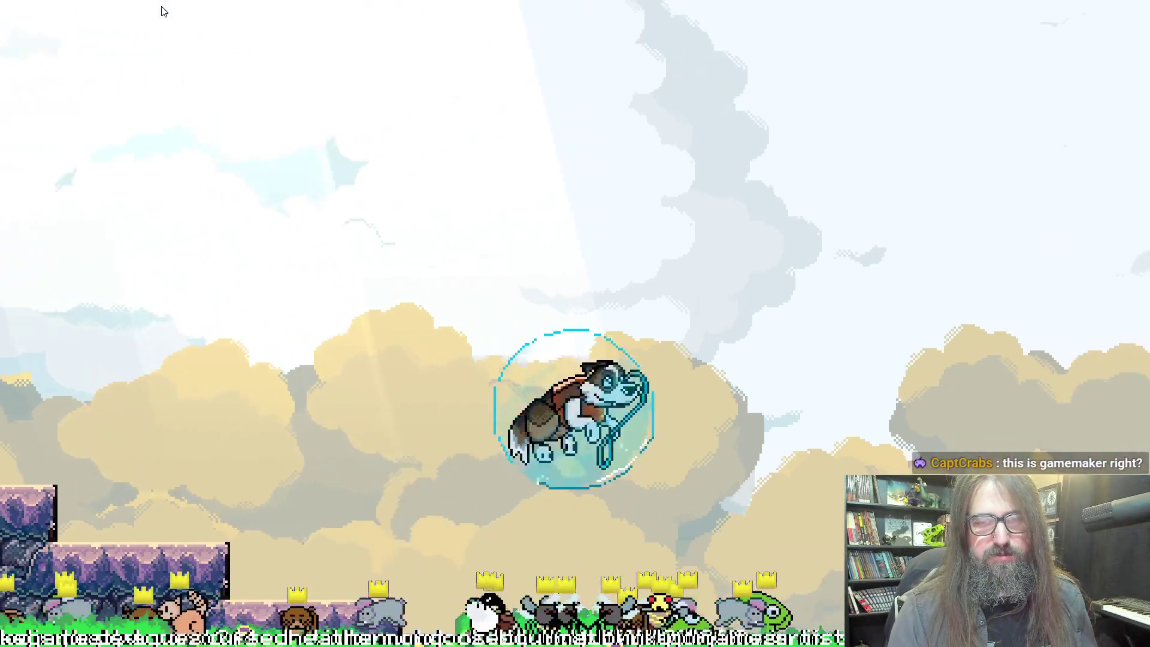
key("Right")
key("Right")
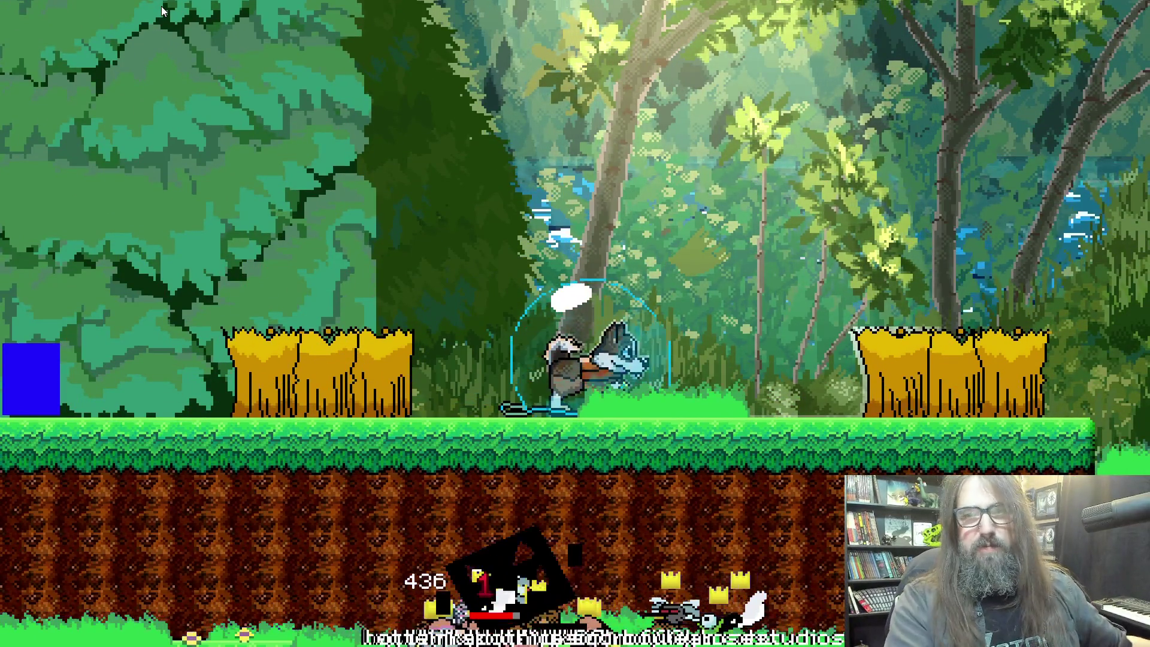
key("alt+Tab")
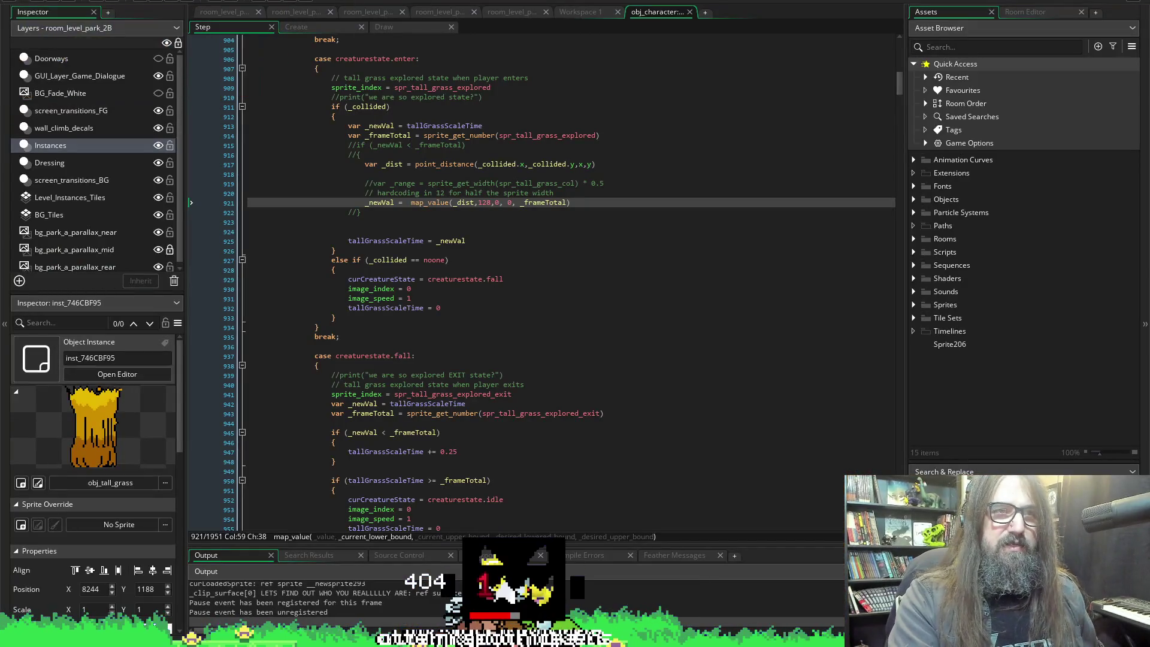
Stop the running game and switch to the room_level_park_2A room.
left_click(172, 3)
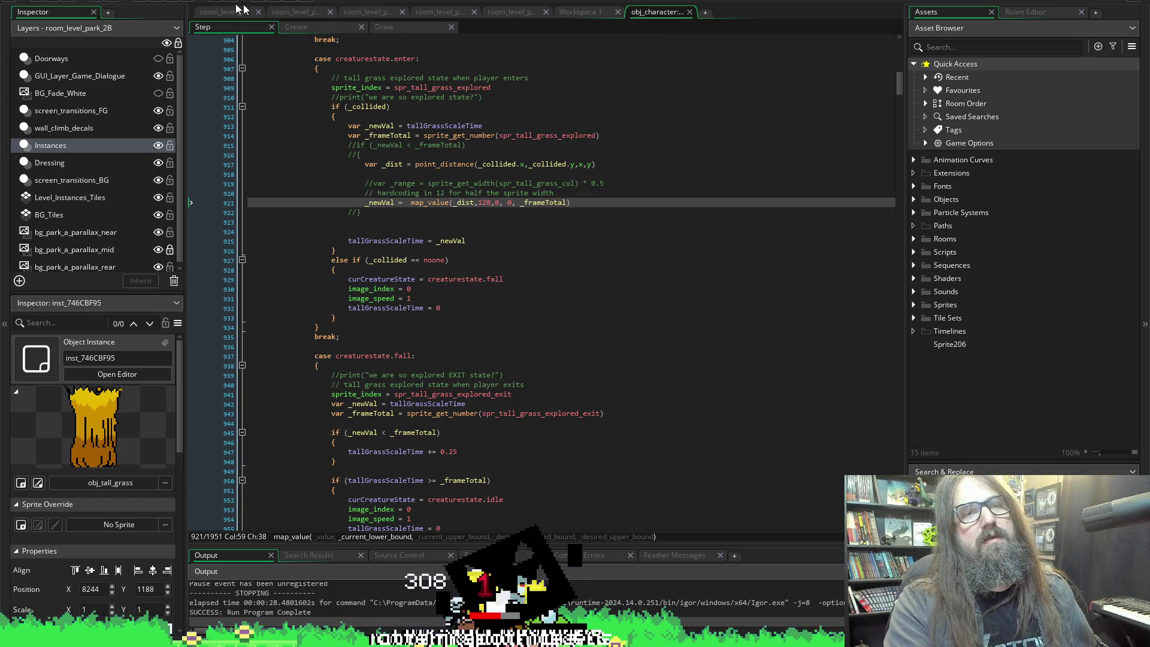
left_click(298, 12)
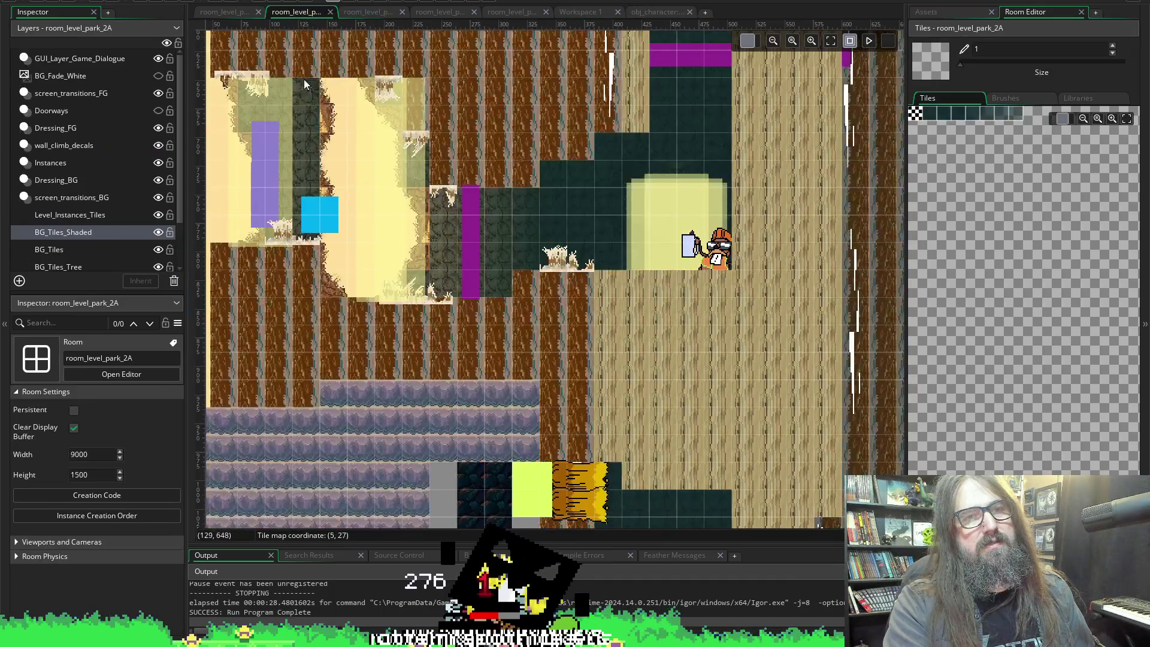
Show room_level_park_1A's cave shaft area and expand the Objects folder in the Asset Browser.
left_click(231, 12)
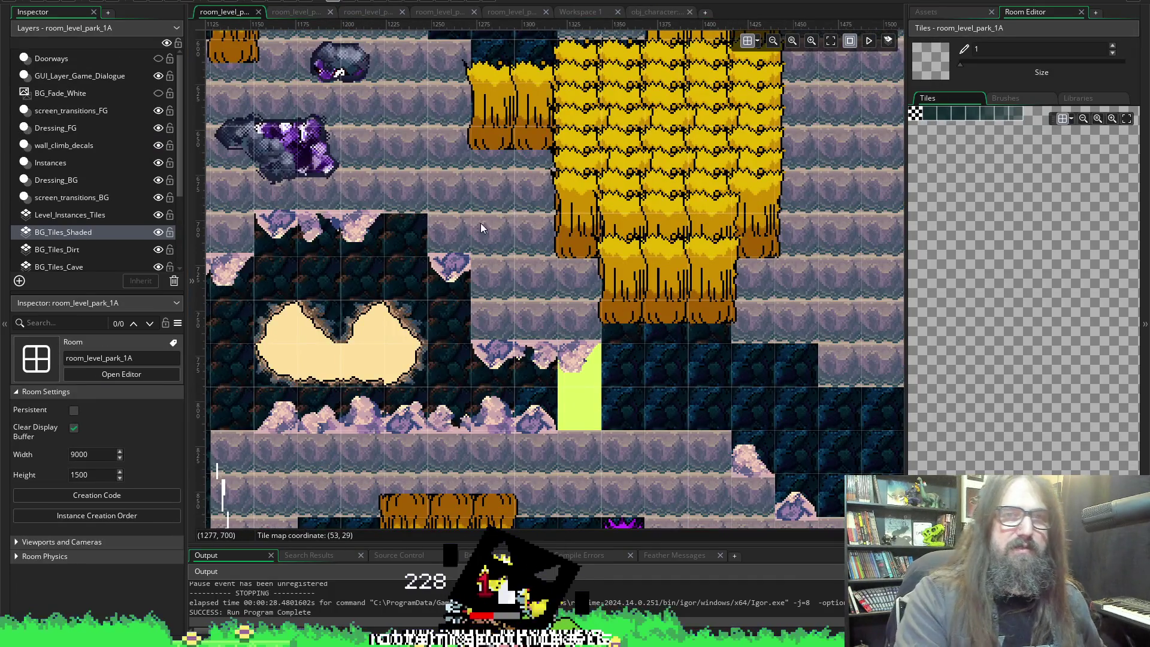
scroll(400, 197, "down", 3)
scroll(401, 198, "up", 2)
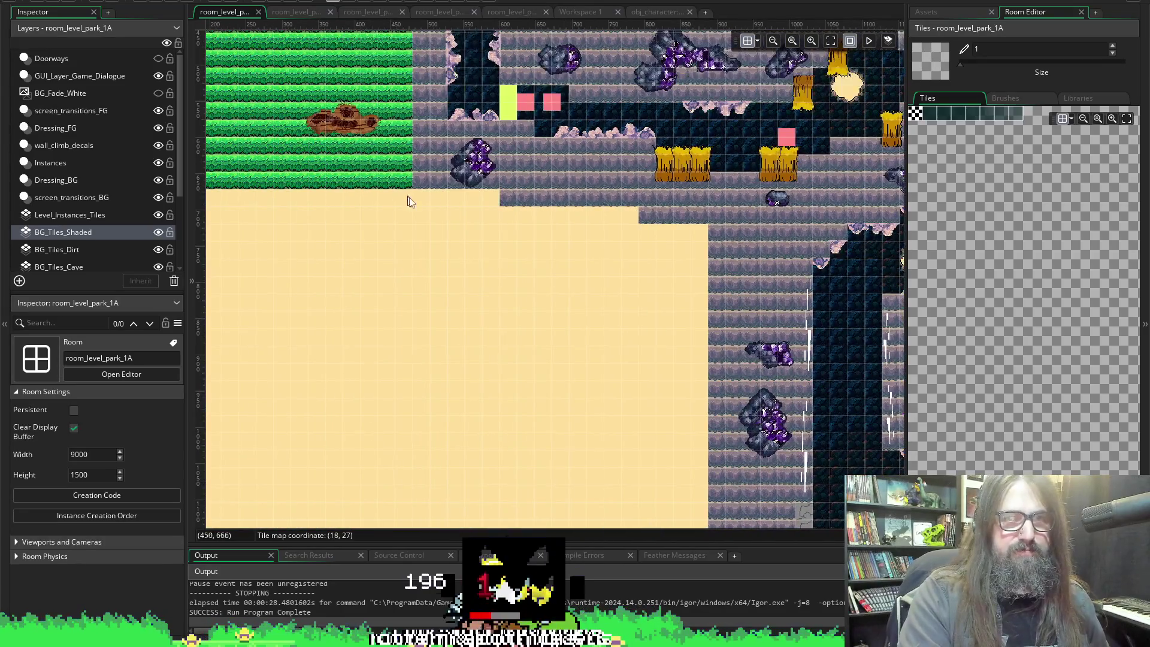
scroll(405, 200, "up", 5)
scroll(384, 224, "up", 1)
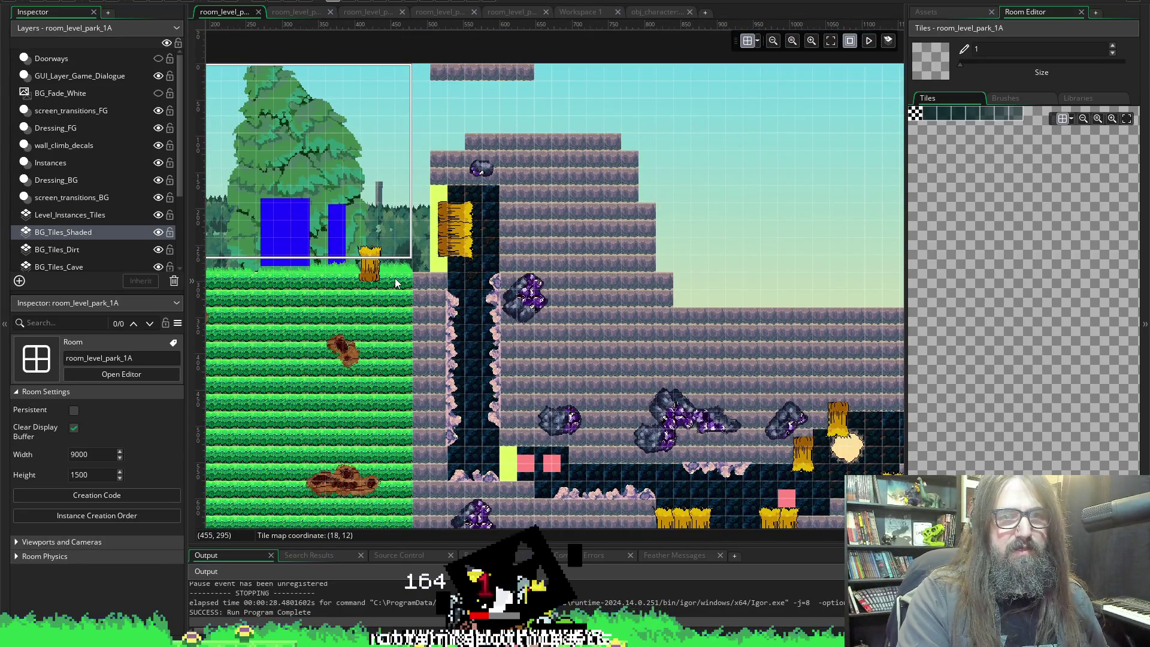
scroll(396, 283, "up", 3)
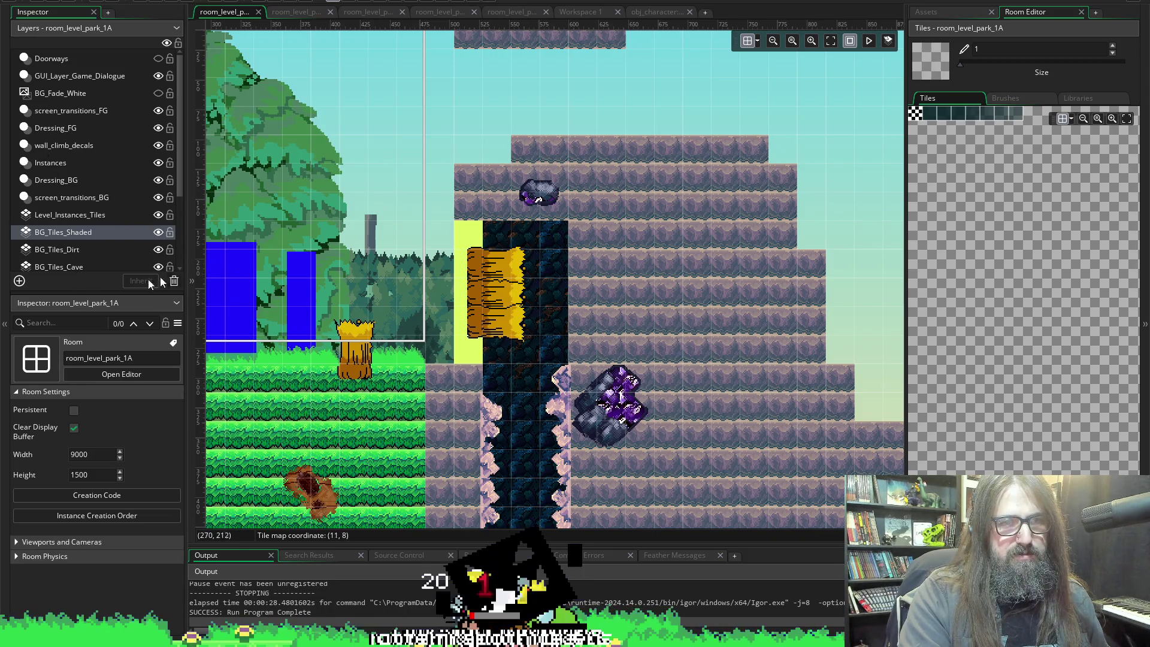
left_click(927, 12)
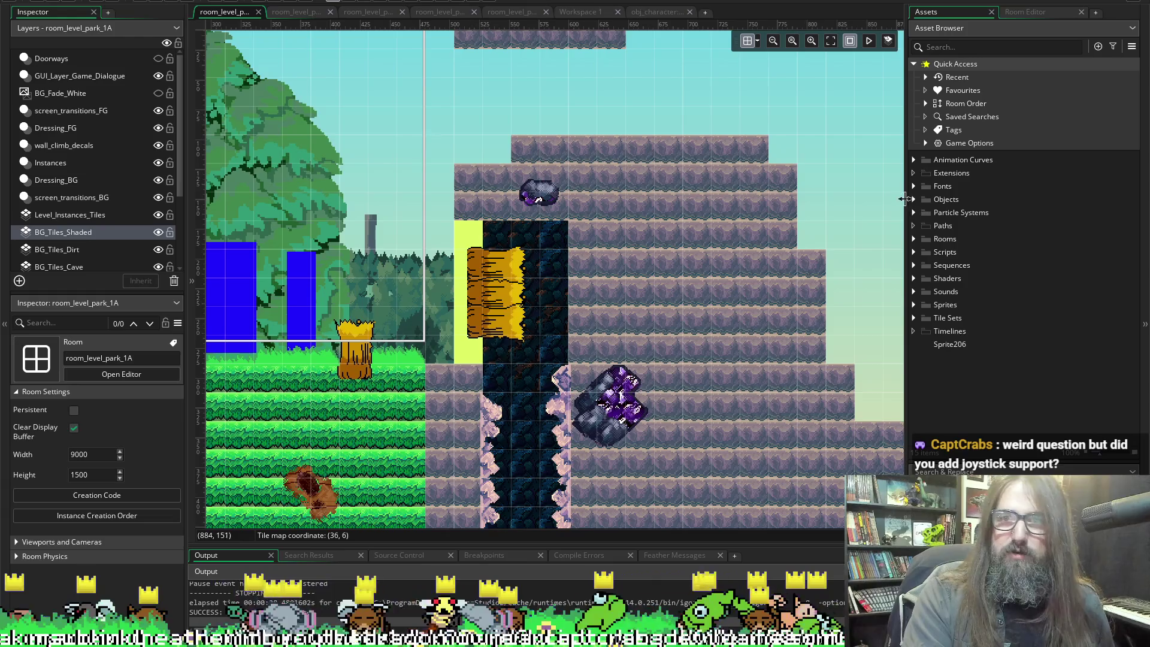
left_click(914, 200)
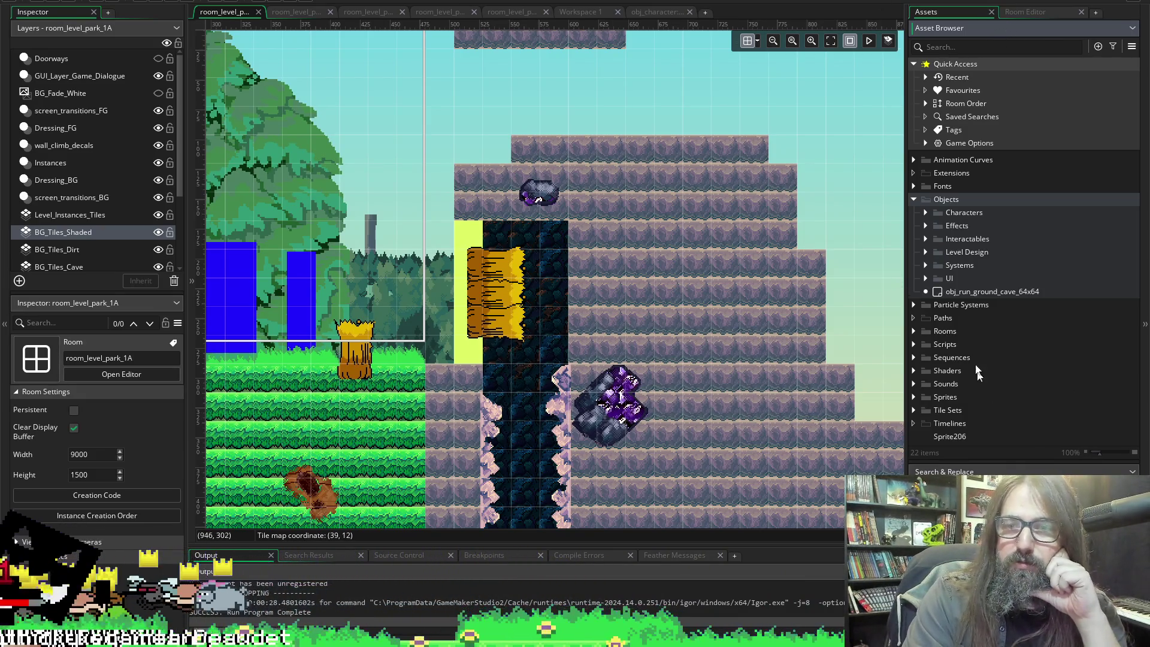
Expand the Objects > Systems folder and open obj_input_manager.
left_click(926, 265)
scroll(960, 293, "down", 3)
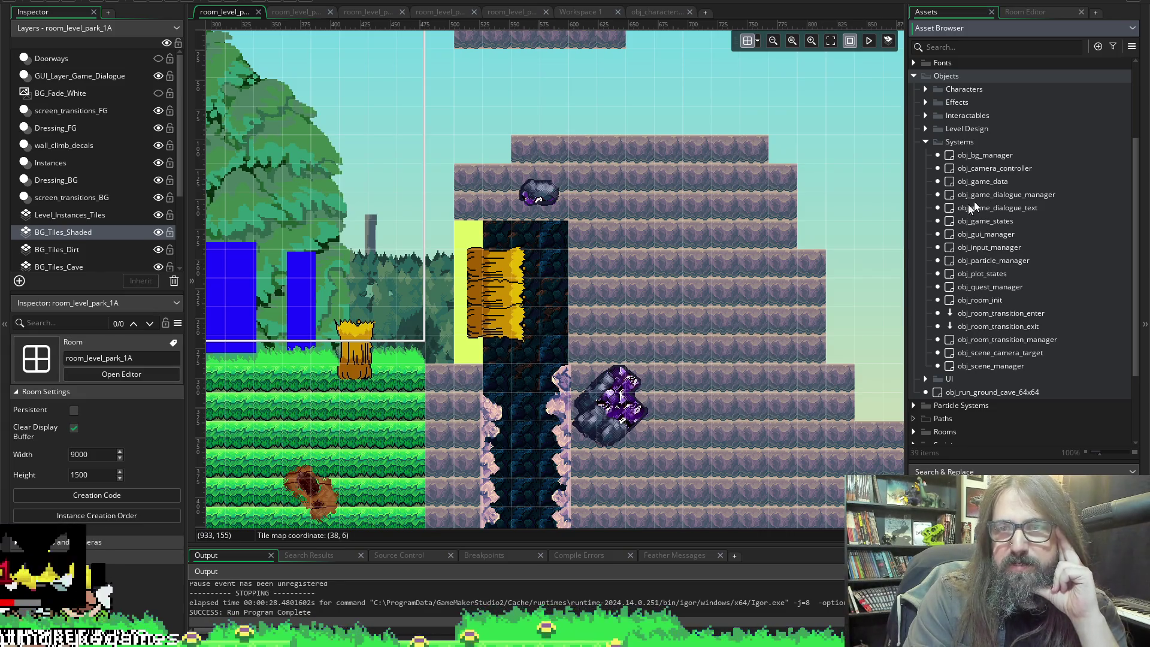
double_click(991, 248)
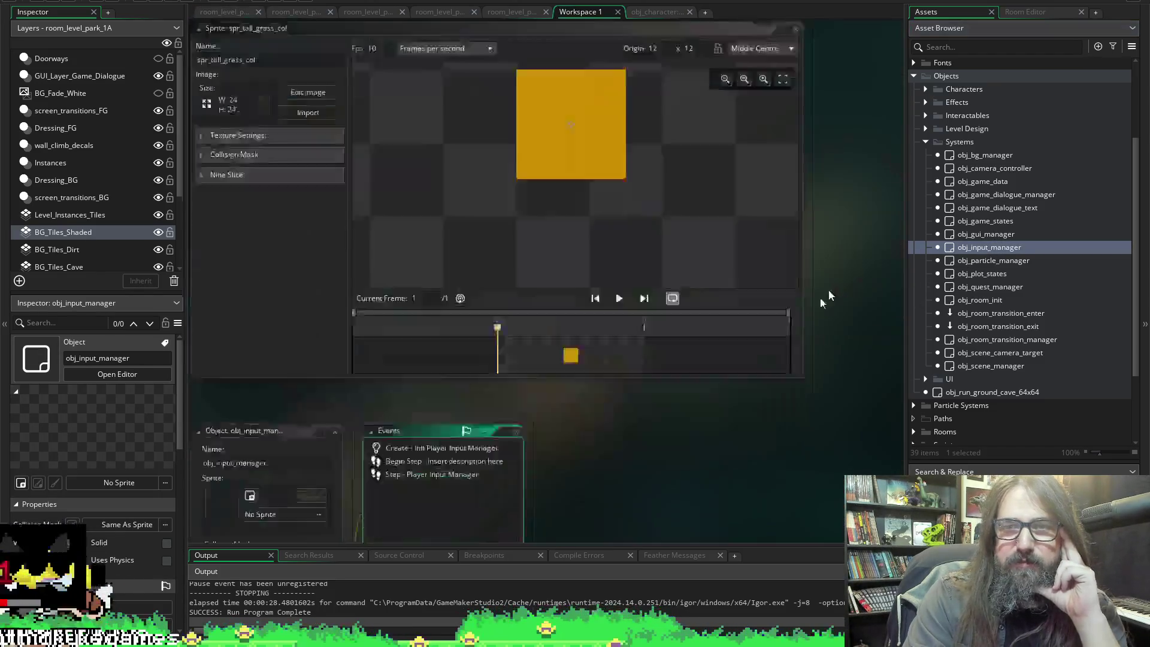
Open obj_input_manager's Create code, enlarge the editor, and inspect the global.curInput struct on lines 10–37.
double_click(440, 165)
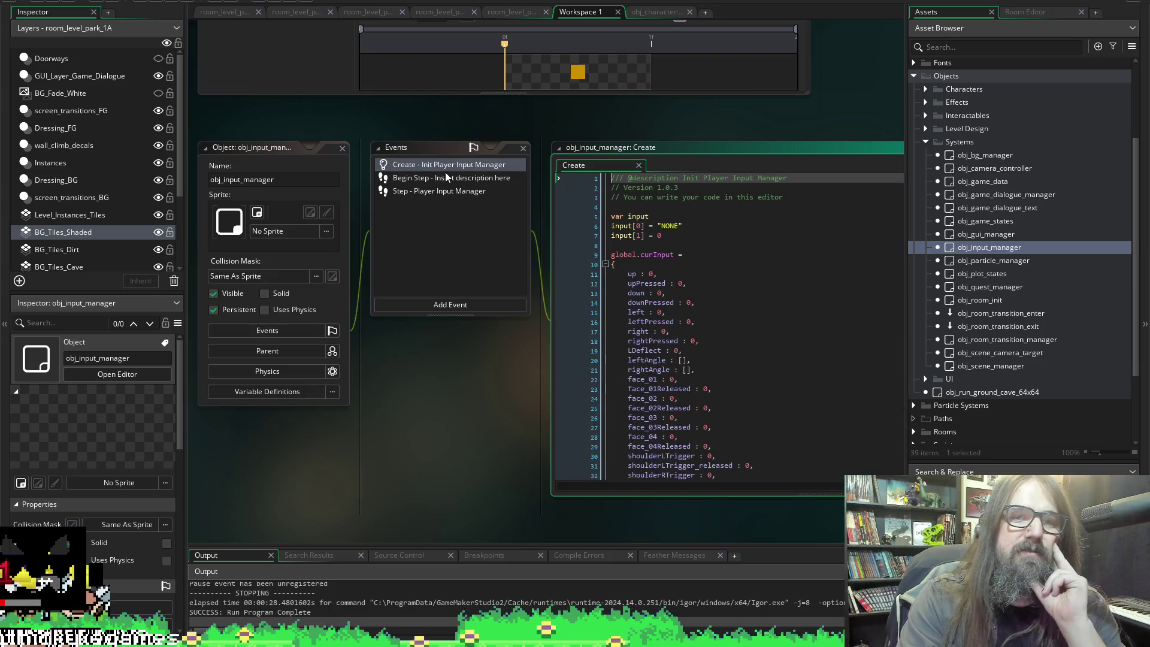
left_click(605, 265)
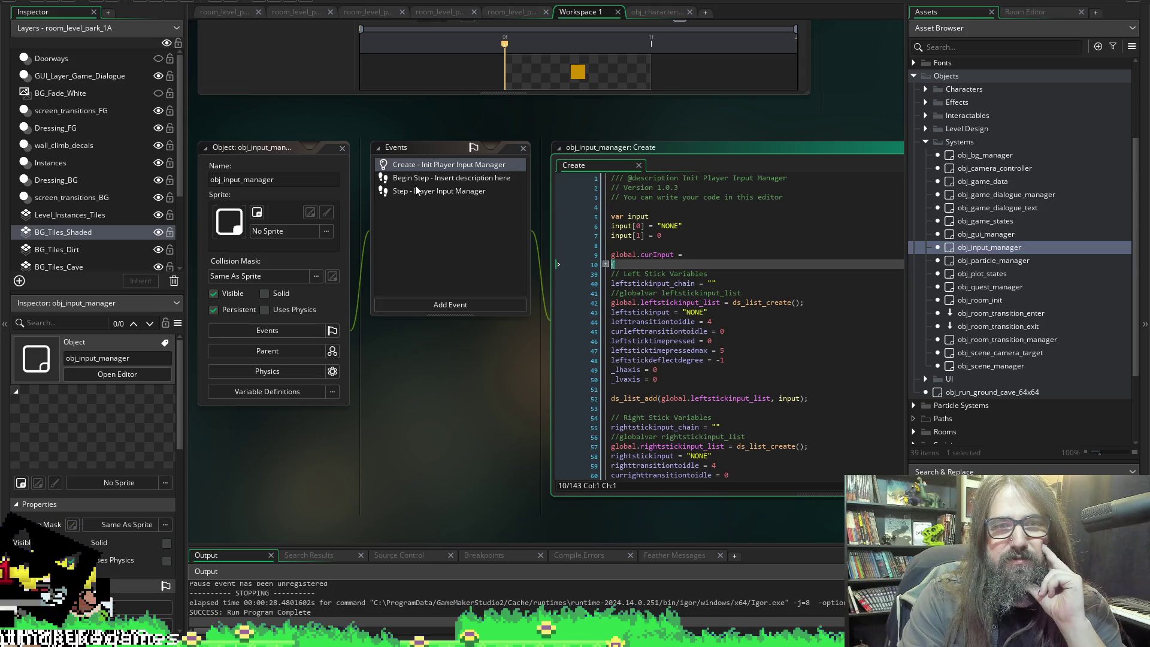
scroll(575, 240, "down", 3)
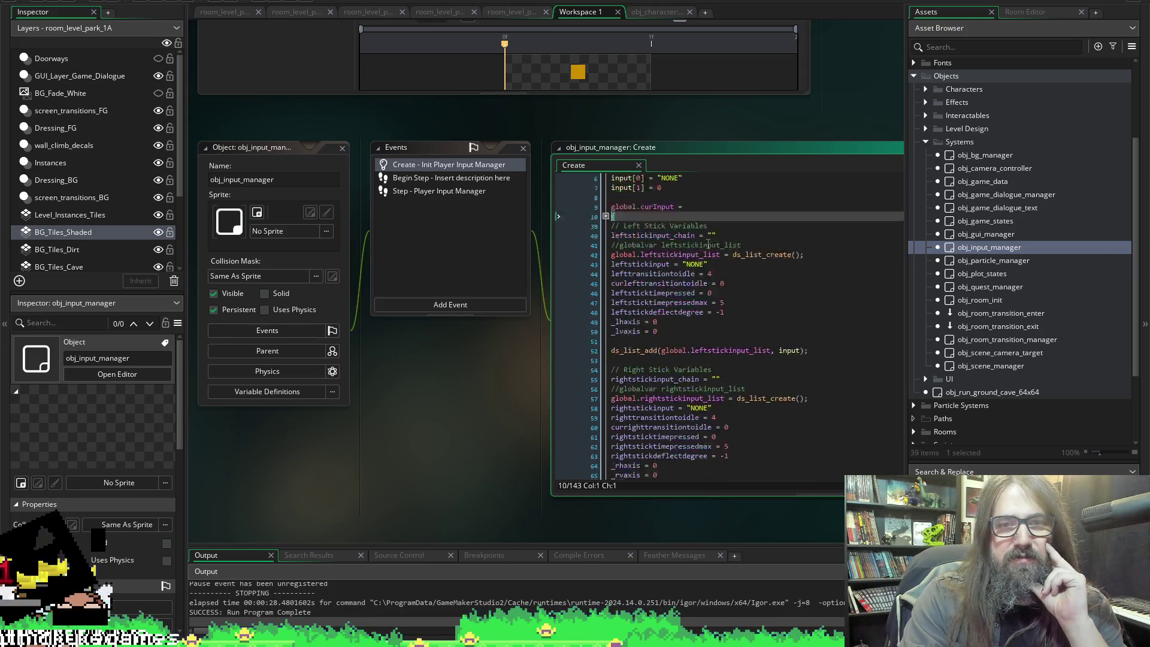
scroll(590, 270, "up", 3)
left_click(605, 264)
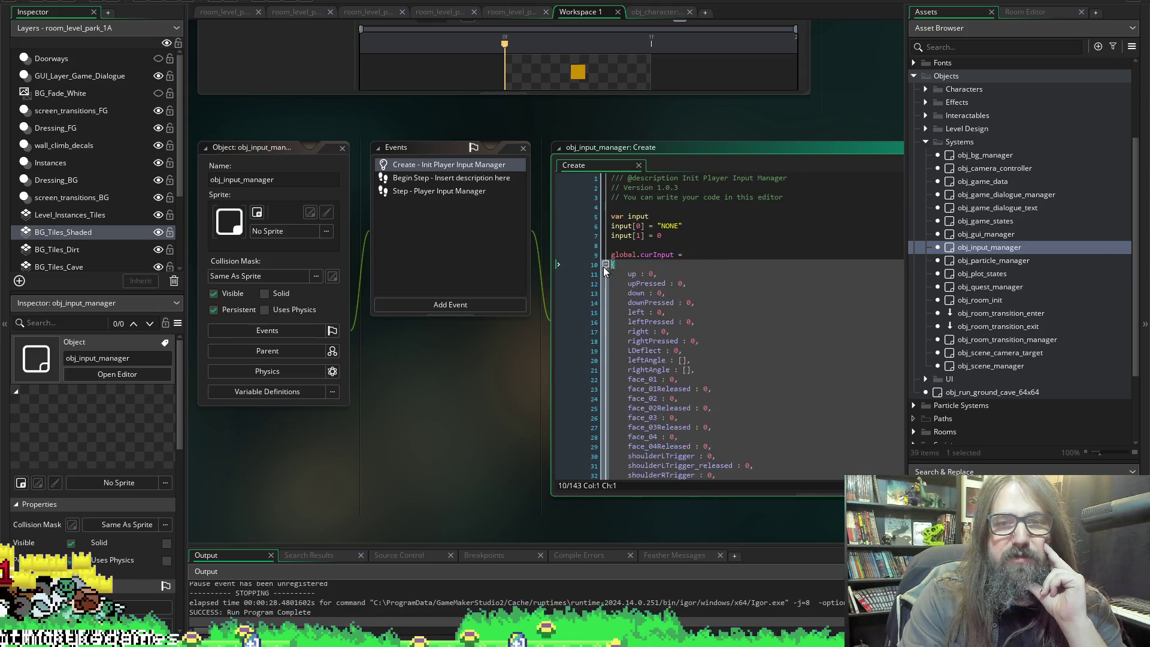
scroll(676, 264, "down", 2)
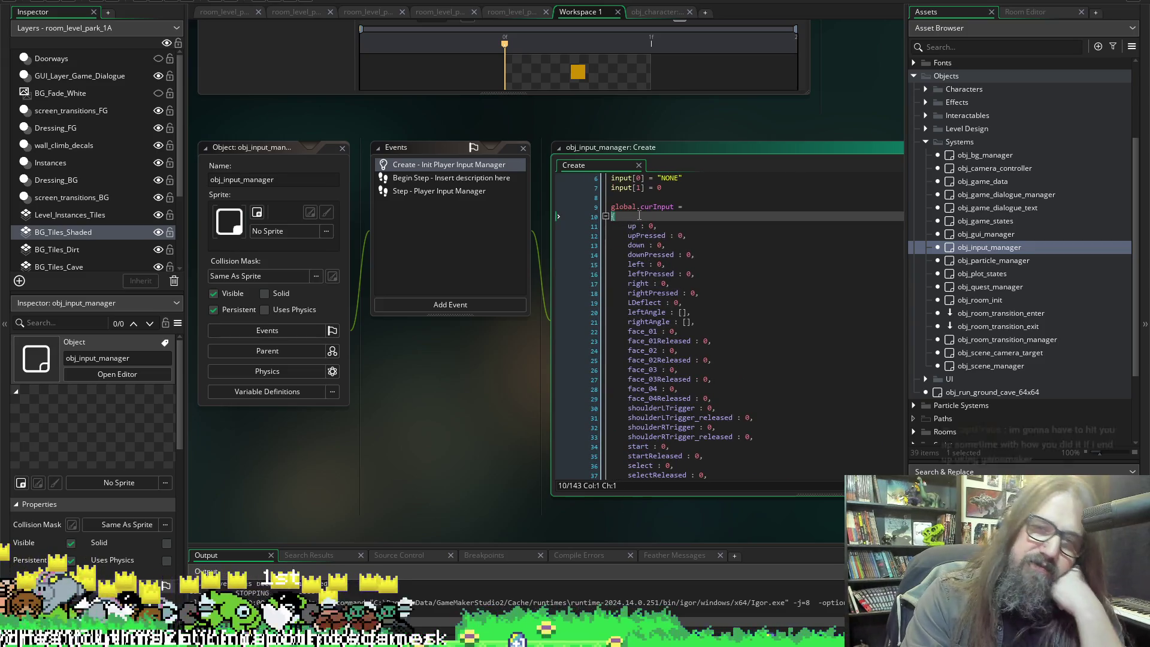
scroll(639, 216, "down", 1)
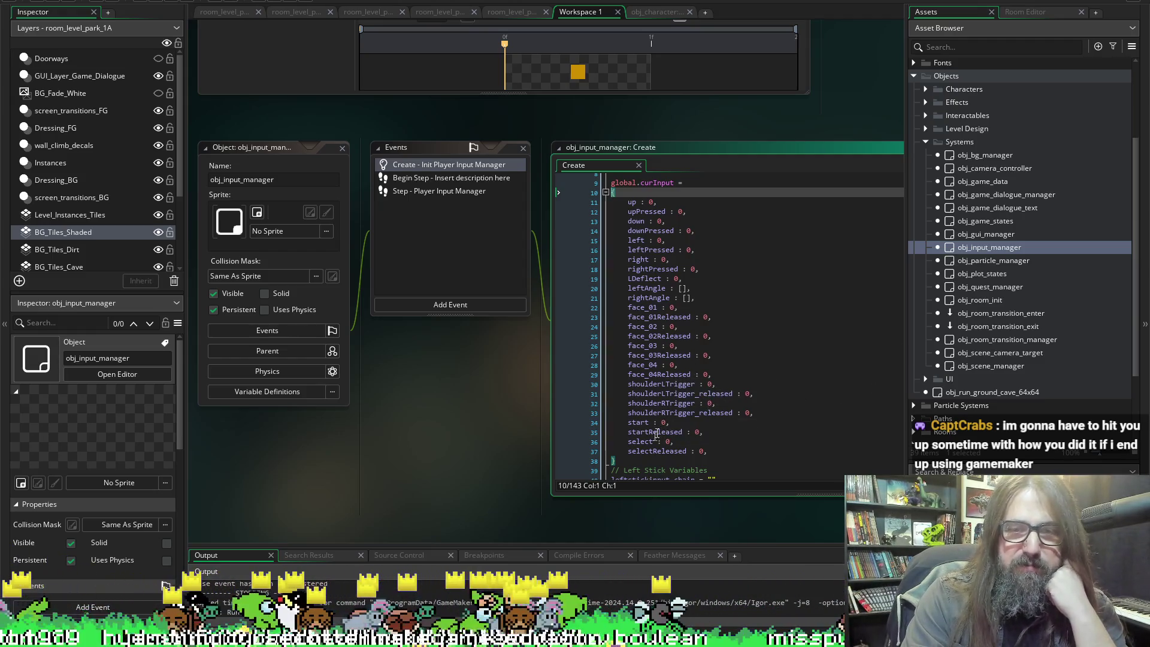
left_click_drag(631, 499, 631, 541)
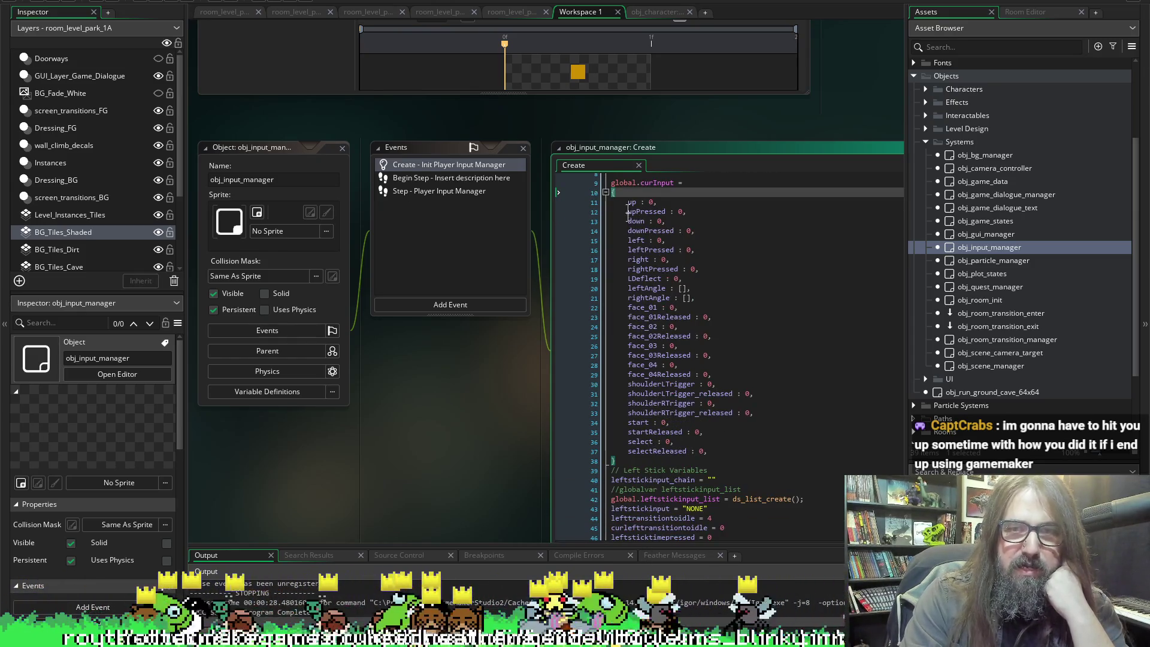
mouse_move(612, 192)
left_mouse_down()
mouse_move(713, 358)
mouse_move(689, 480)
mouse_move(680, 455)
left_mouse_up()
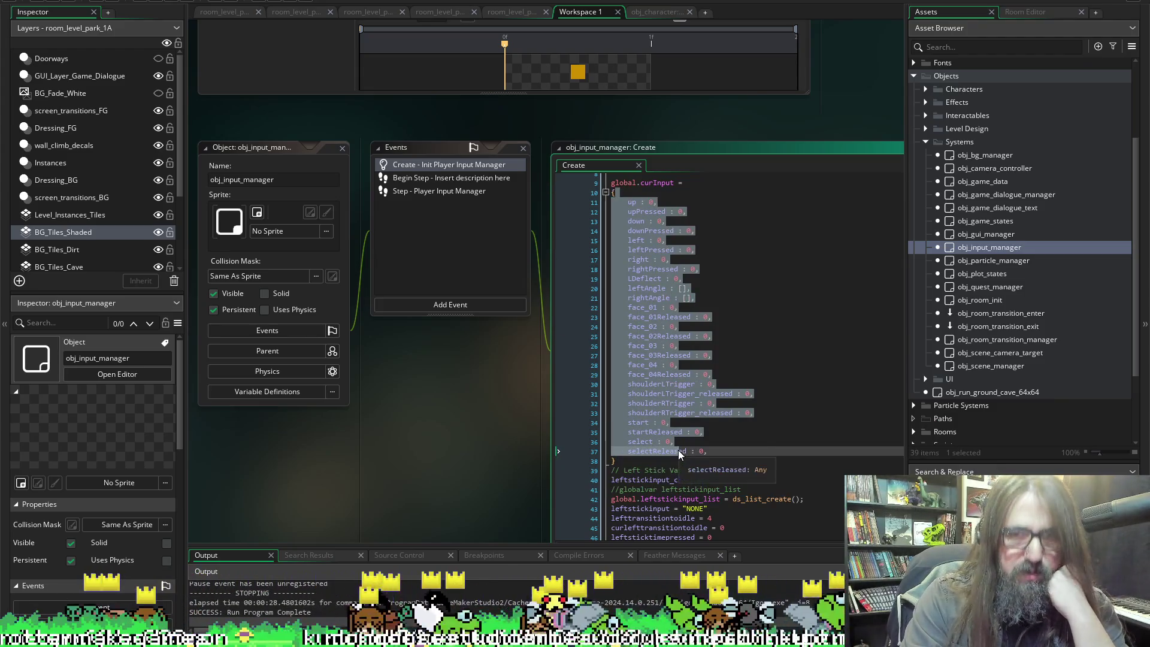
left_click(717, 455)
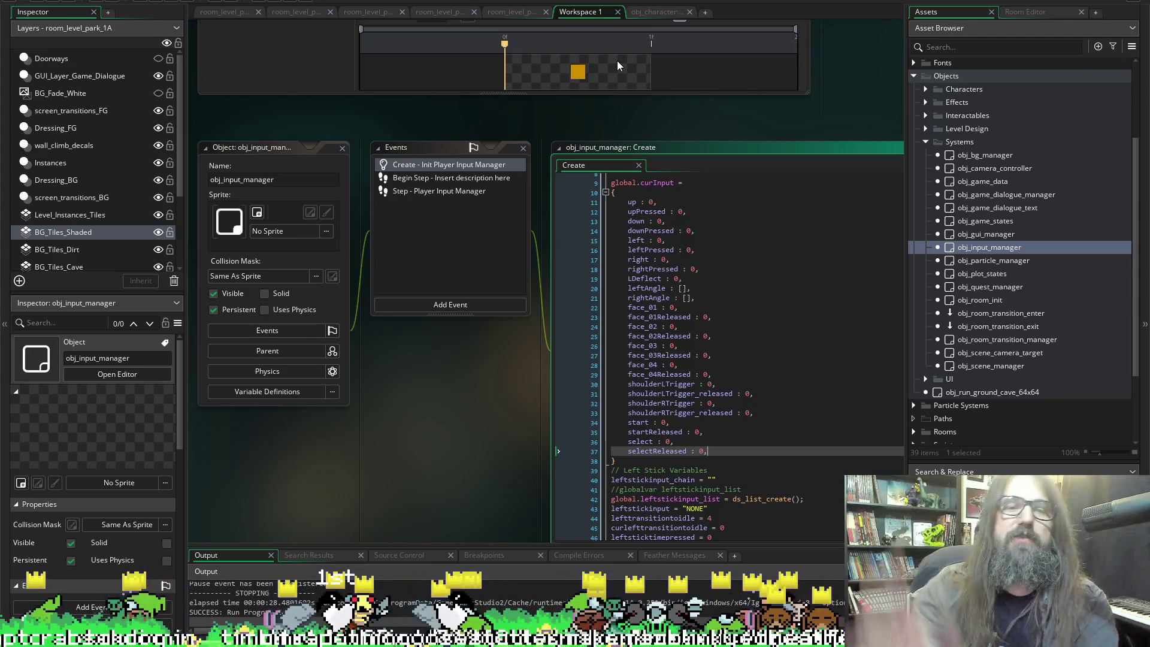
Open obj_input_manager's Begin Step code and highlight lines 5–7 and 11–13.
left_click(450, 178)
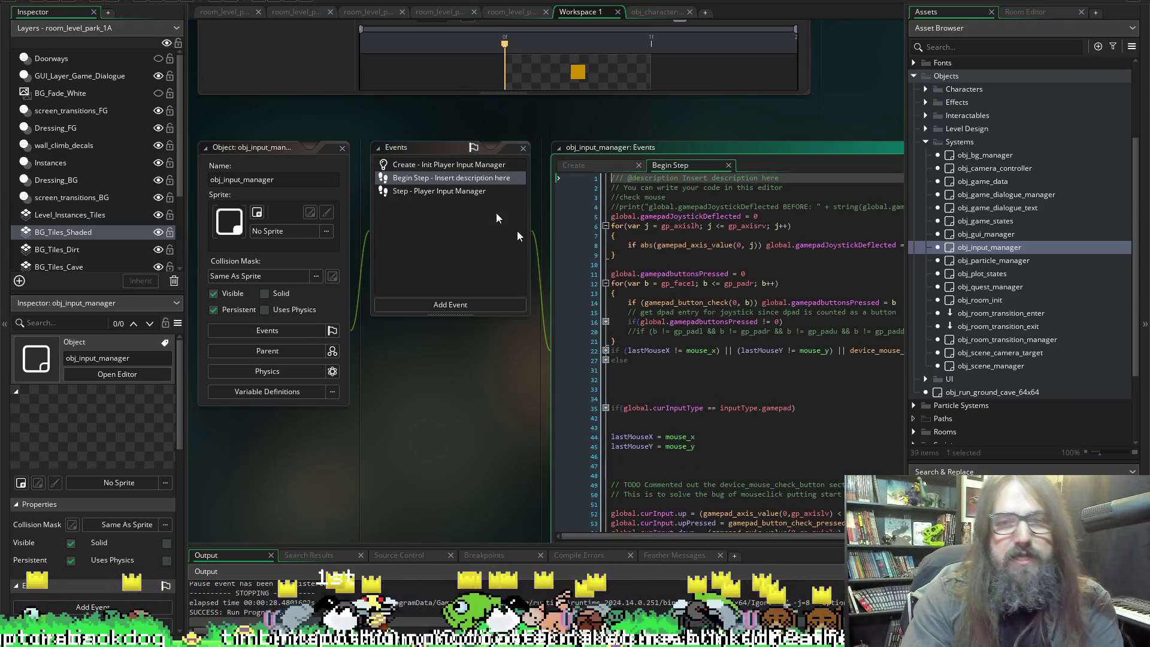
mouse_move(364, 236)
left_mouse_down()
mouse_move(437, 217)
mouse_move(307, 218)
left_mouse_up()
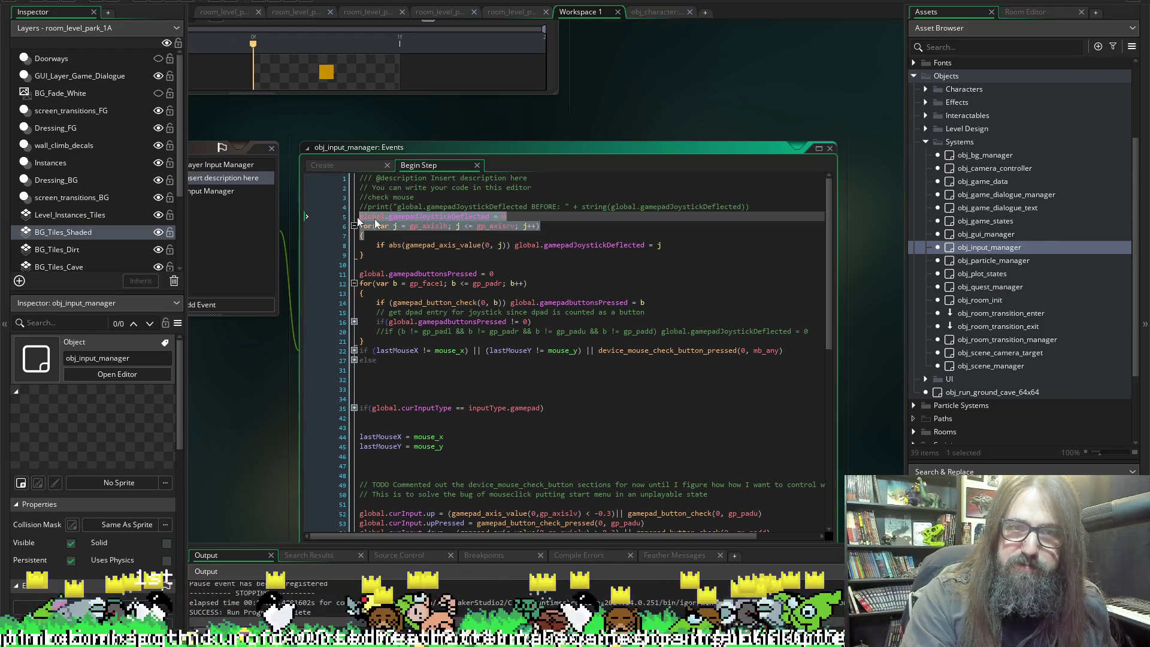
mouse_move(593, 292)
left_mouse_down()
mouse_move(340, 279)
mouse_move(339, 264)
left_mouse_up()
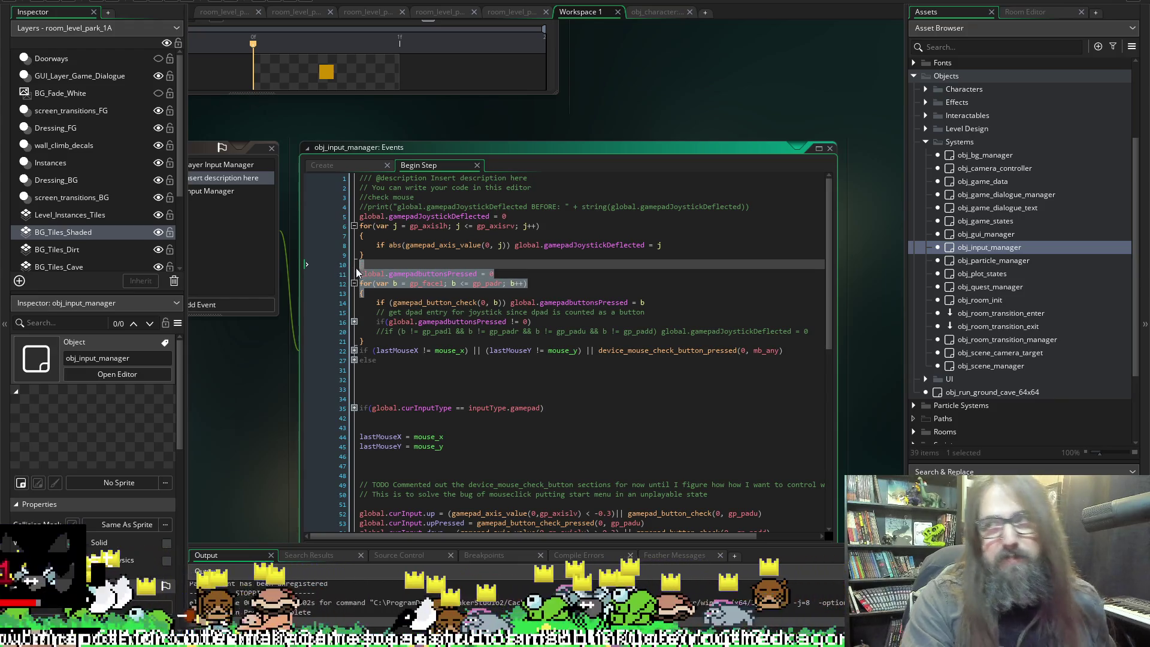
key("Up")
Highlight input lines 52–73, then rerun the game and switch to room_level_park_1A.
scroll(569, 276, "down", 1)
scroll(396, 277, "down", 15)
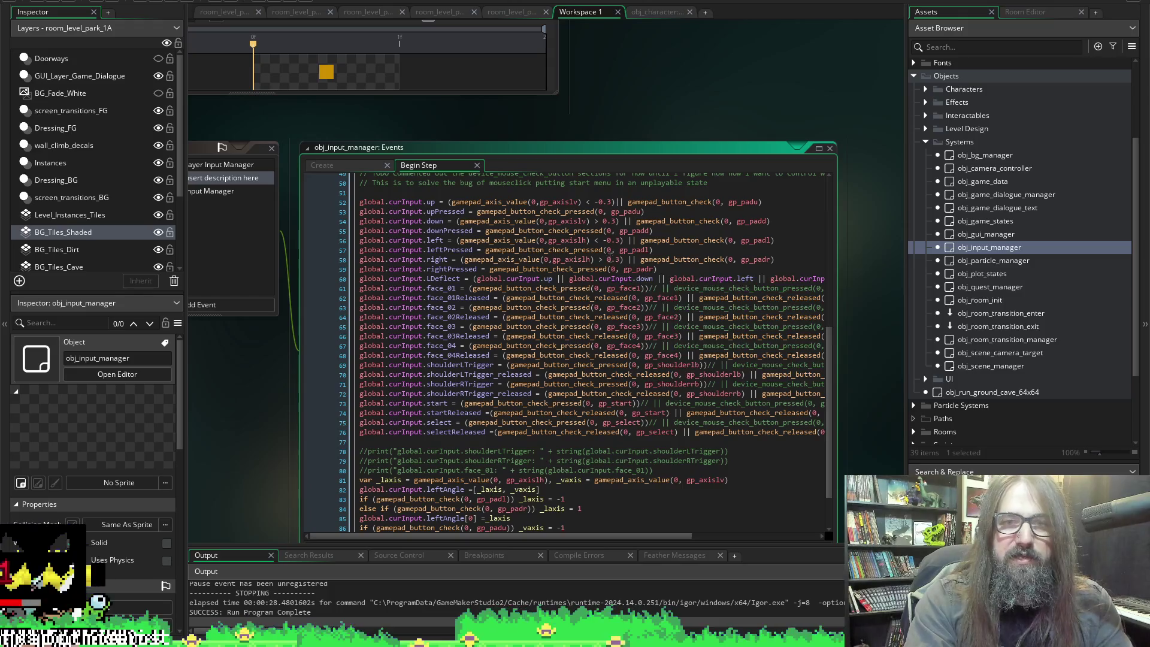
left_click_drag(697, 288, 766, 291)
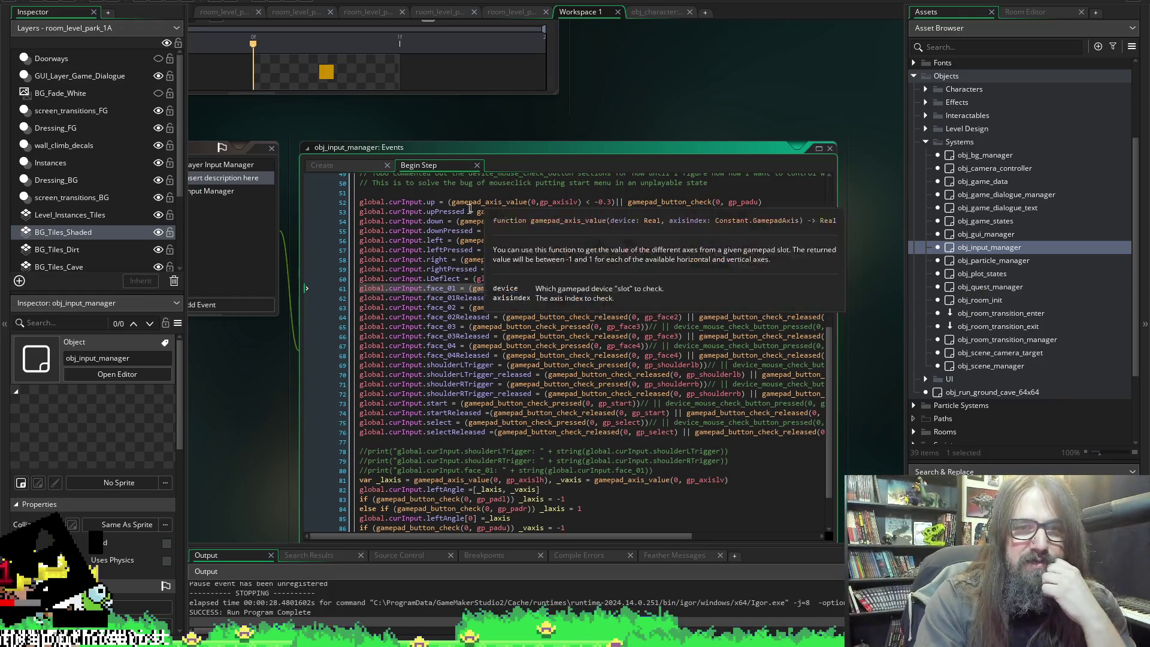
left_click_drag(409, 202, 399, 427)
left_click(450, 441)
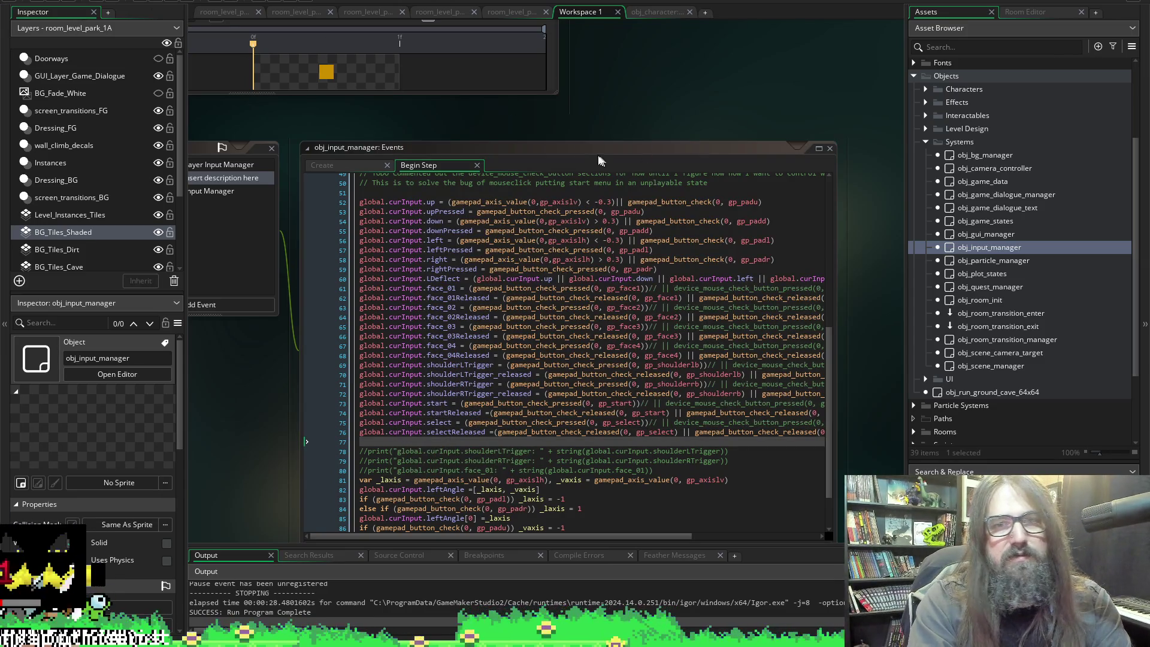
left_click(188, 2)
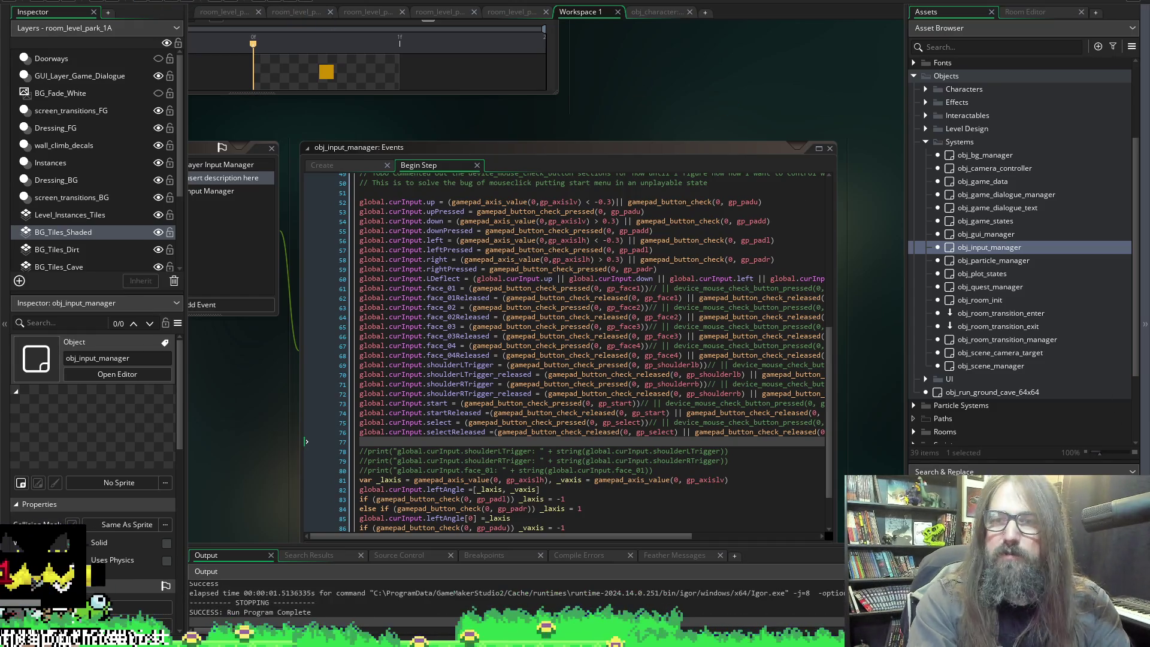
left_click(224, 12)
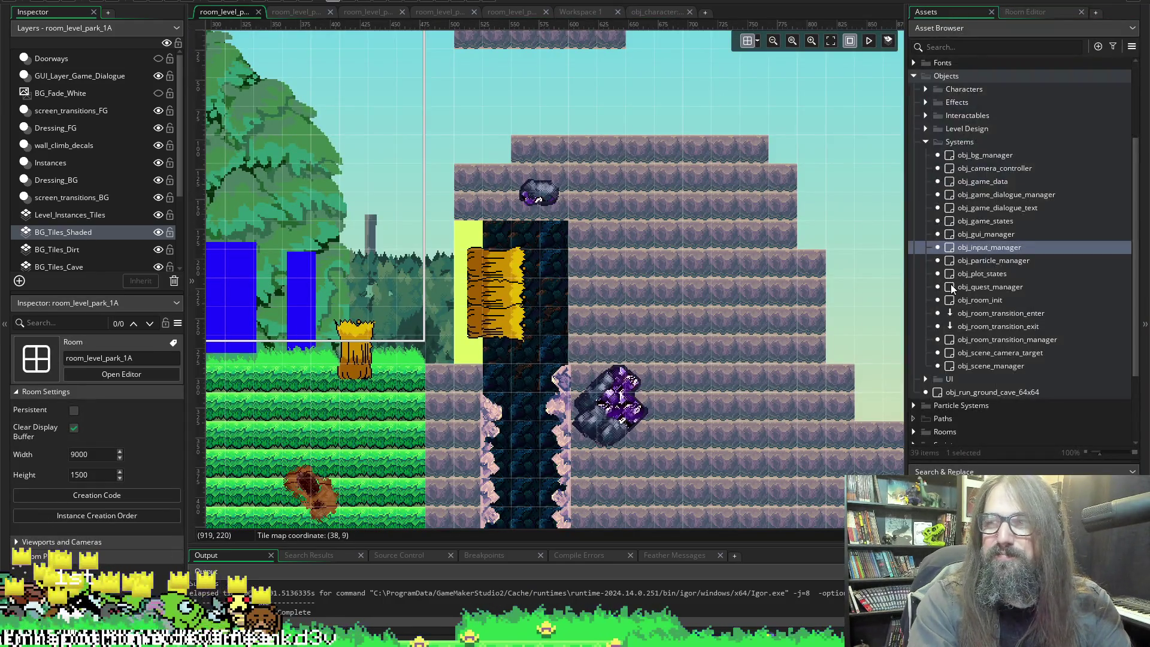
Enlarge the asset list and expand the Characters and Interactables folders.
scroll(990, 289, "up", 3)
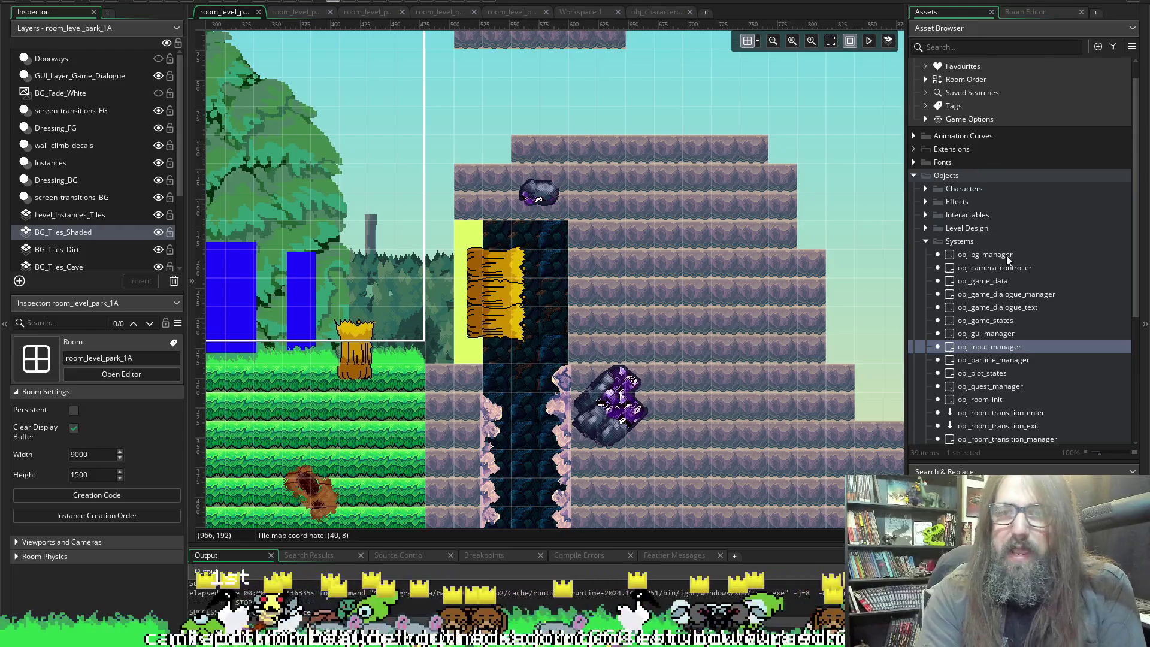
scroll(1007, 270, "down", 3)
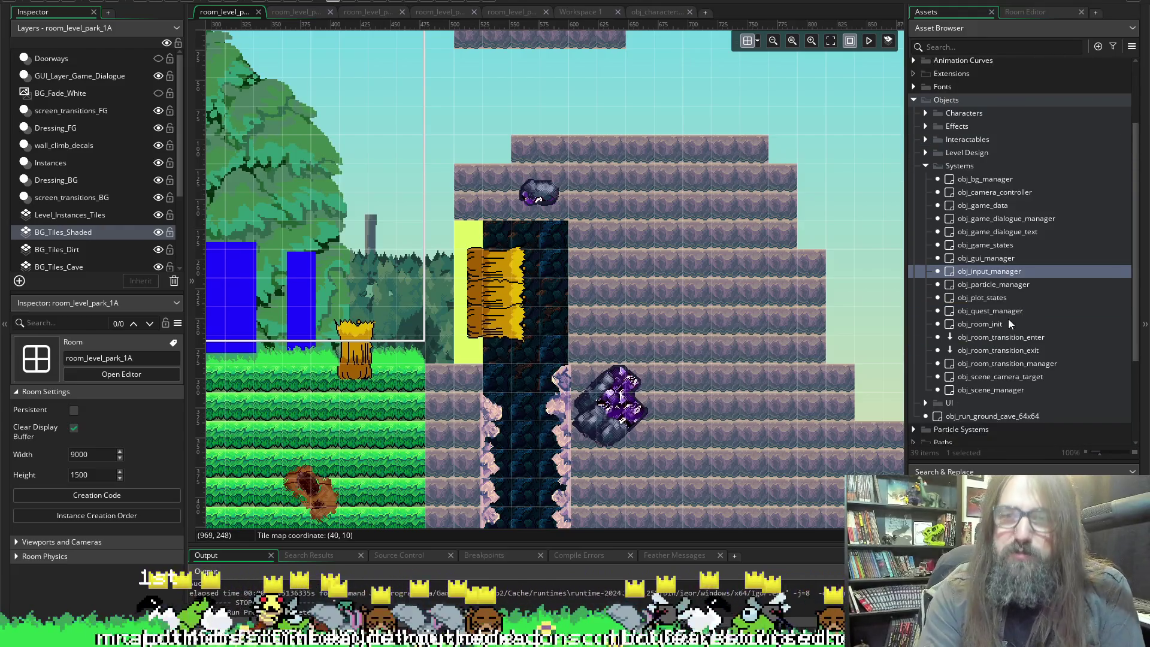
left_click(1001, 472)
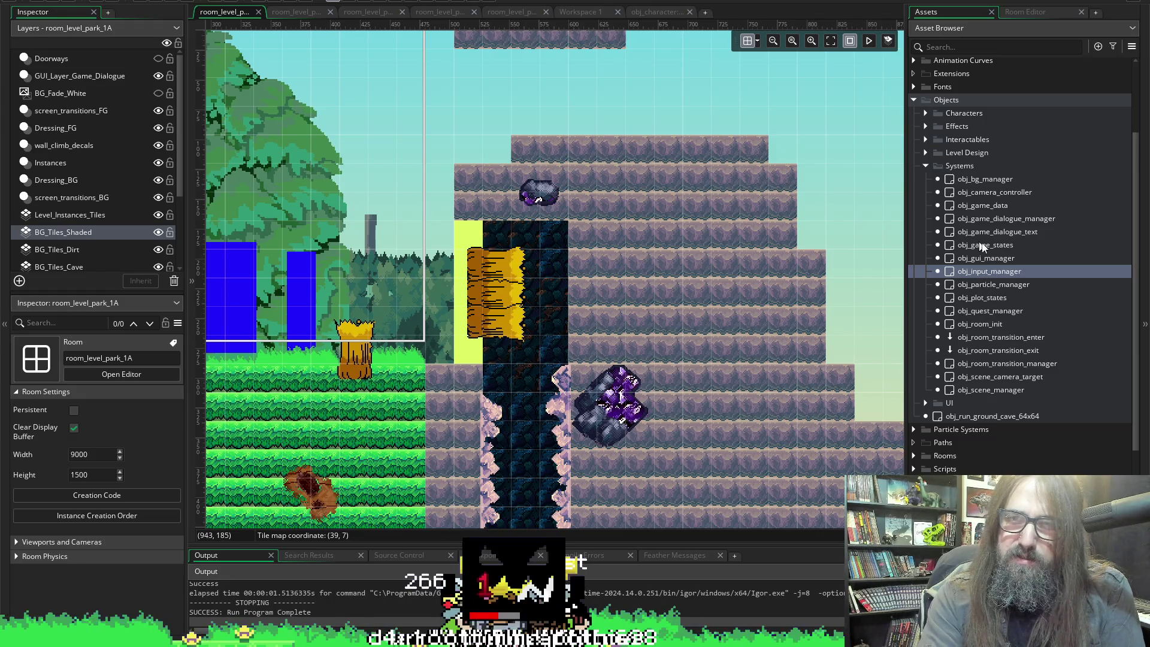
left_click(927, 113)
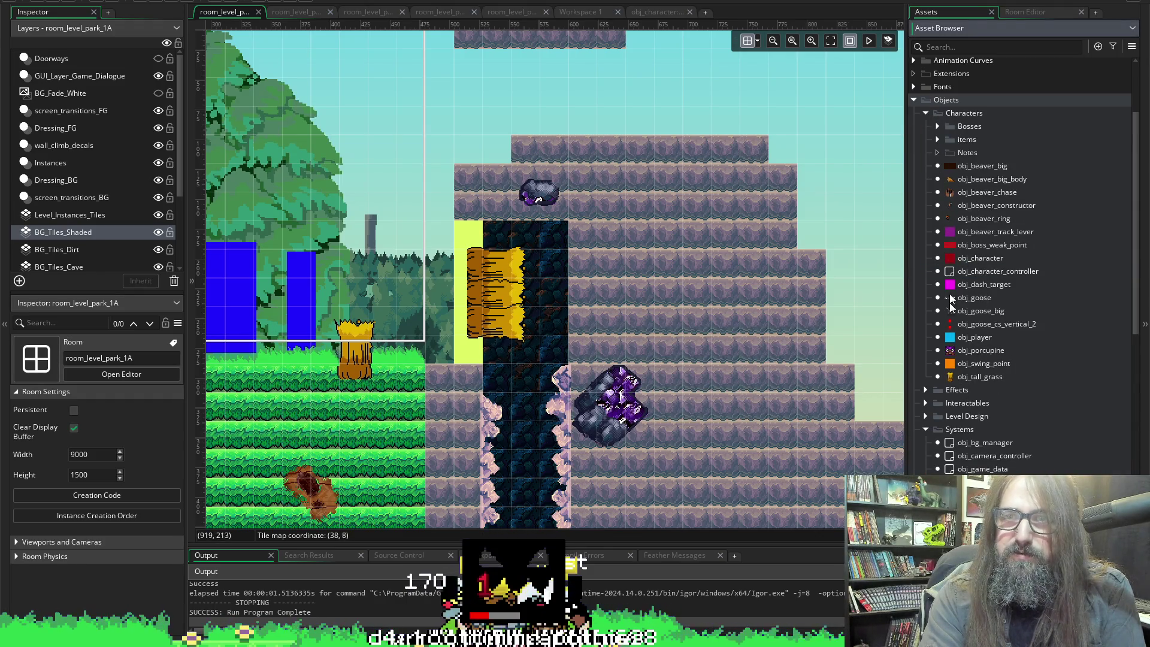
left_click(926, 404)
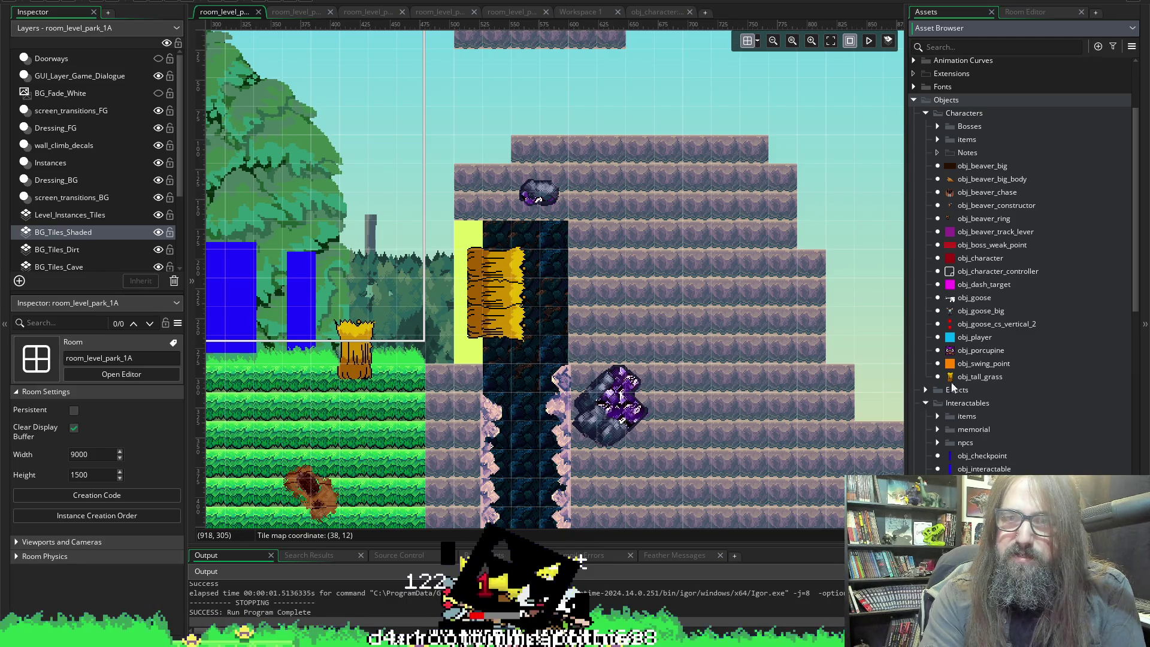
scroll(953, 383, "down", 2)
scroll(987, 205, "up", 1)
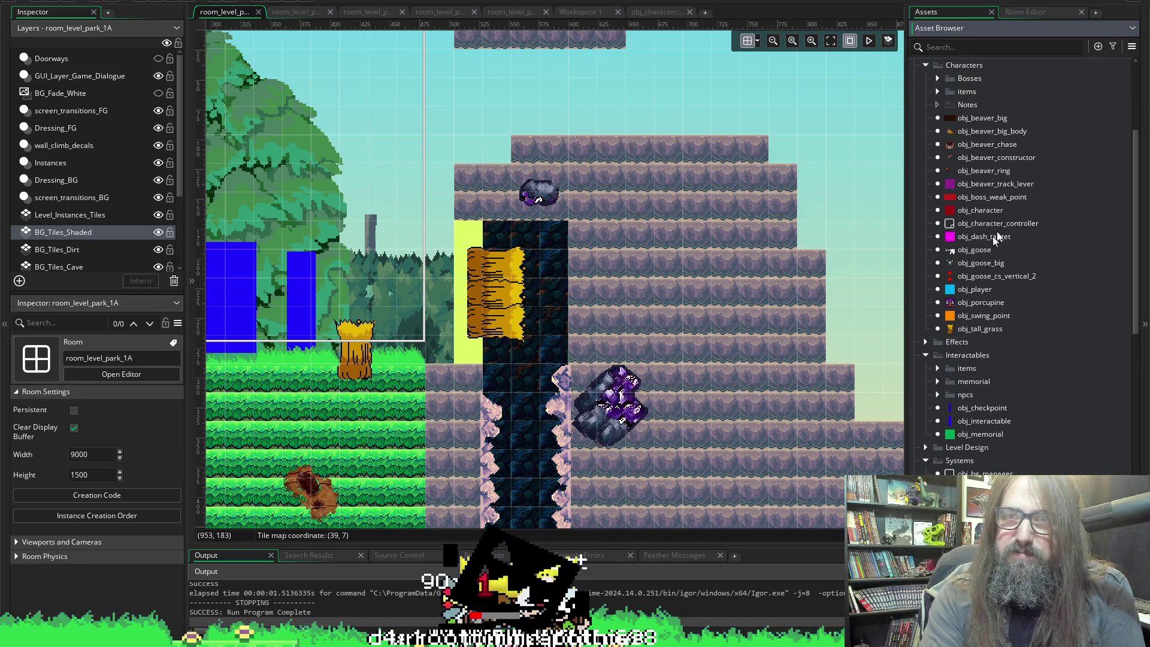
scroll(994, 377, "up", 1)
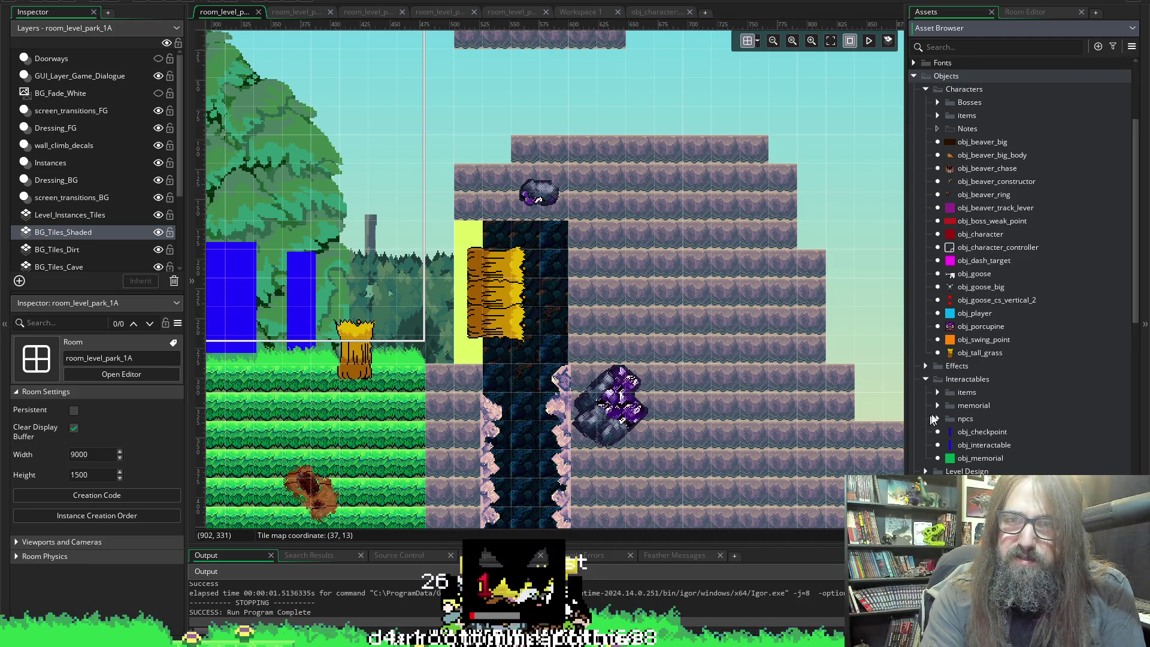
Expand the Interactables and Characters items folders, leaving home collapsed, and select obj_food.
left_click(938, 393)
scroll(948, 386, "down", 1)
left_click(949, 383)
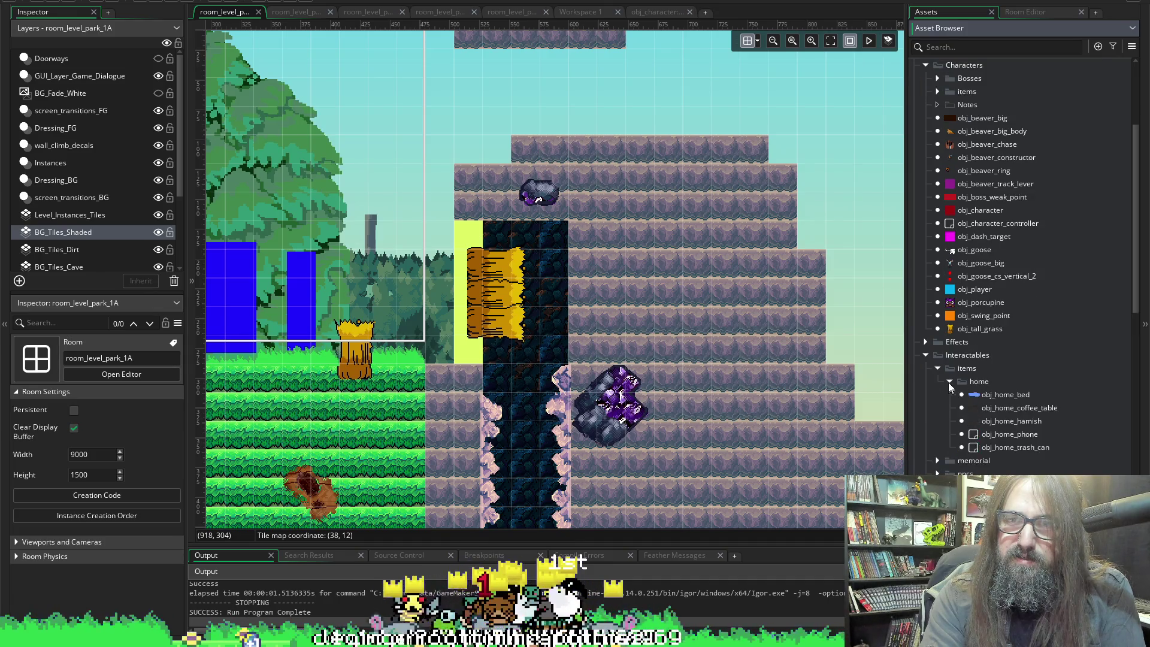
left_click(950, 382)
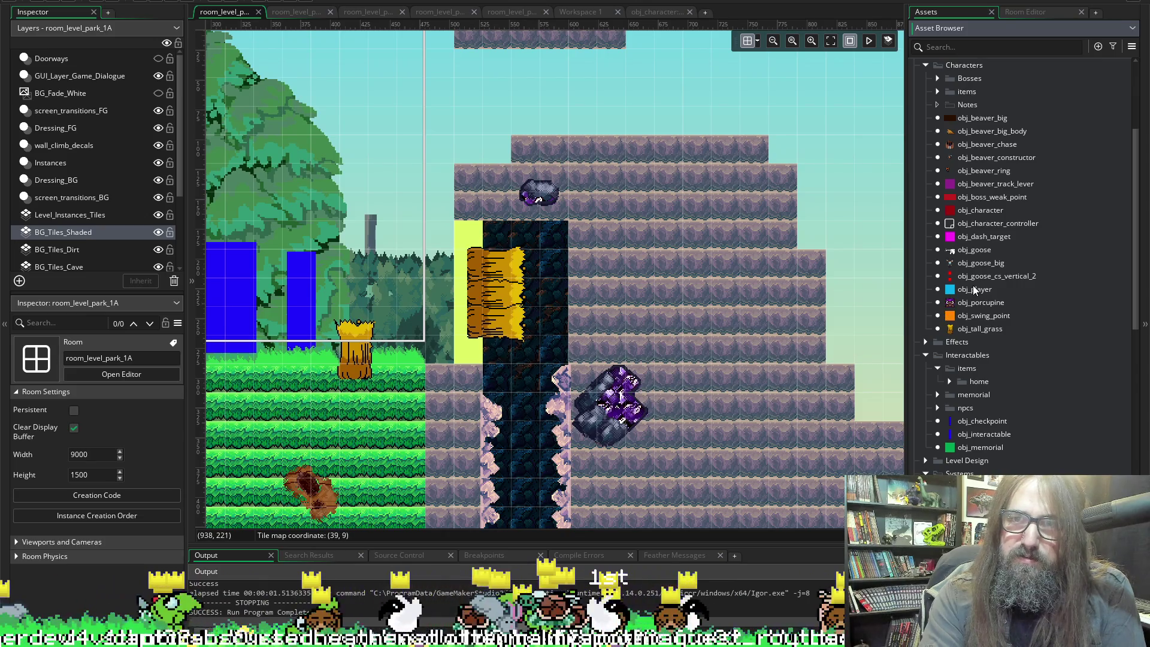
scroll(963, 309, "up", 2)
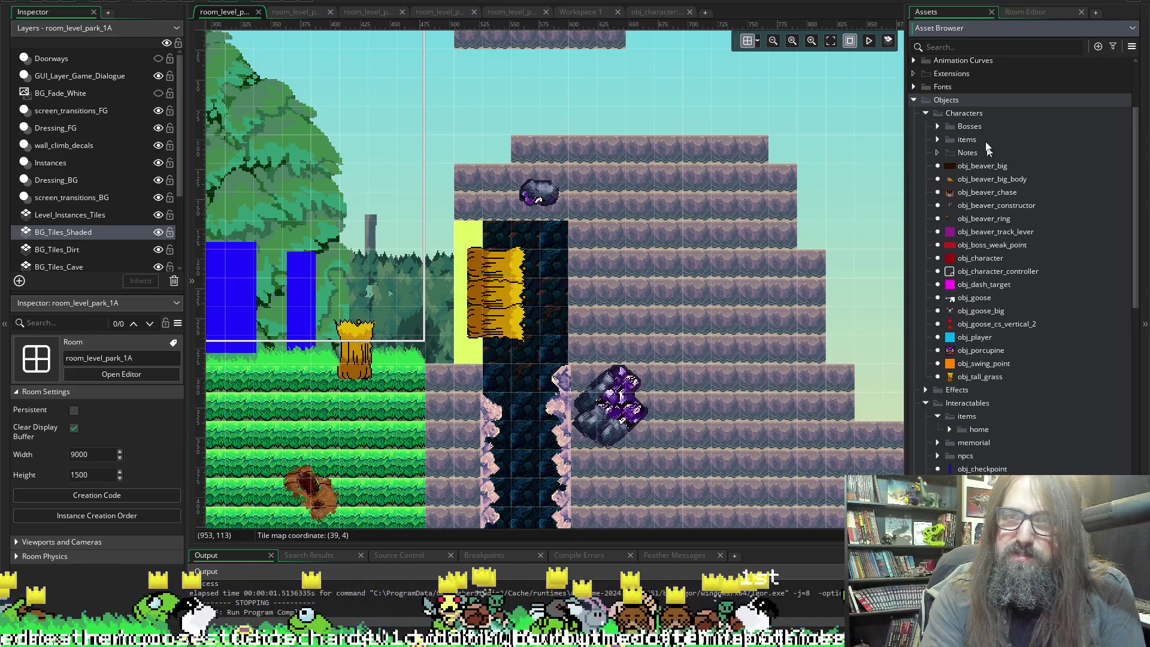
left_click(938, 140)
left_click(978, 178)
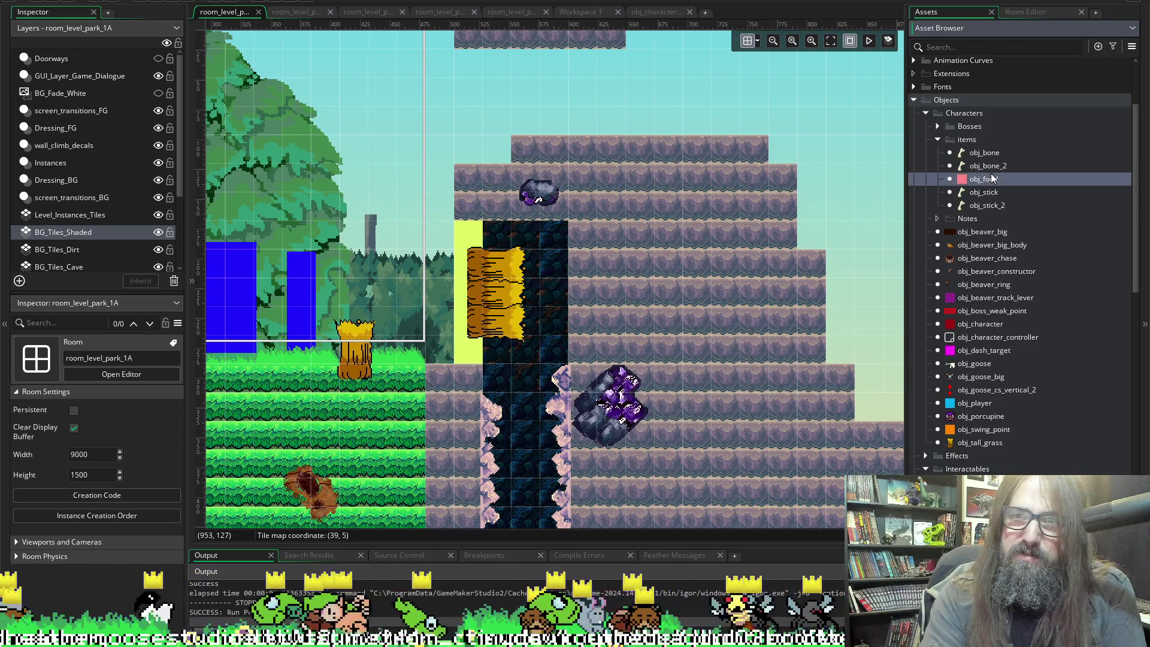
Place an obj_food instance above the tall grass on the Instances layer, then undo its last move.
mouse_move(959, 168)
left_mouse_down()
mouse_move(410, 189)
mouse_move(433, 255)
mouse_move(961, 177)
mouse_move(972, 193)
mouse_move(975, 183)
left_mouse_up()
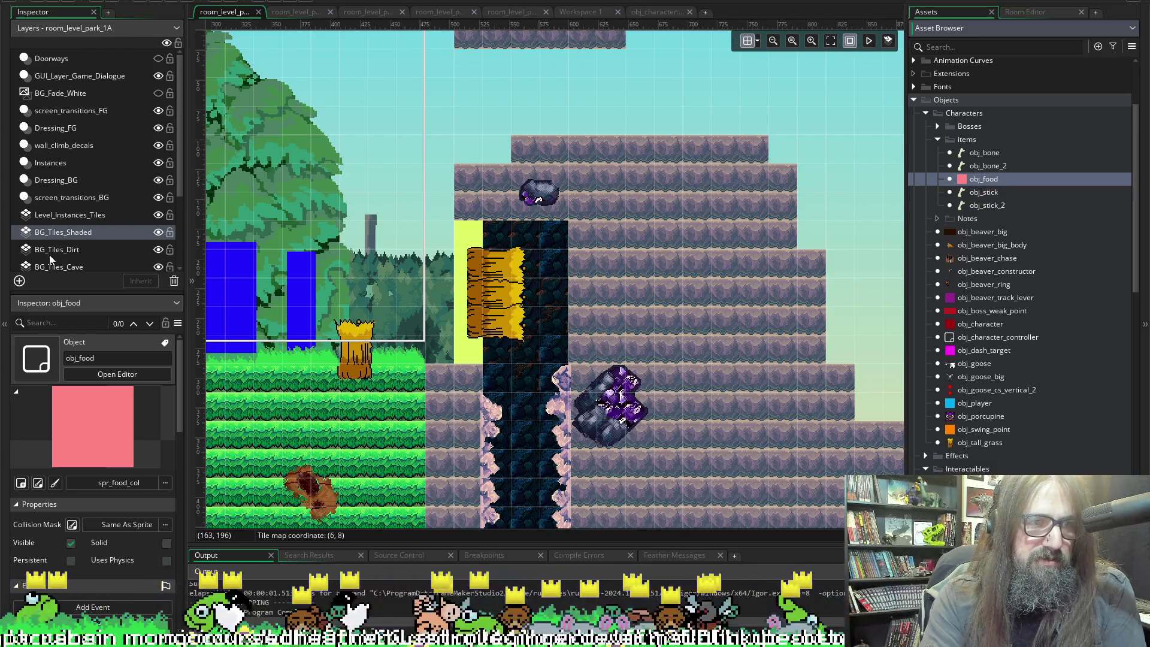
left_click(89, 163)
mouse_move(991, 178)
left_mouse_down()
mouse_move(386, 183)
mouse_move(365, 347)
left_mouse_up()
left_click(367, 340)
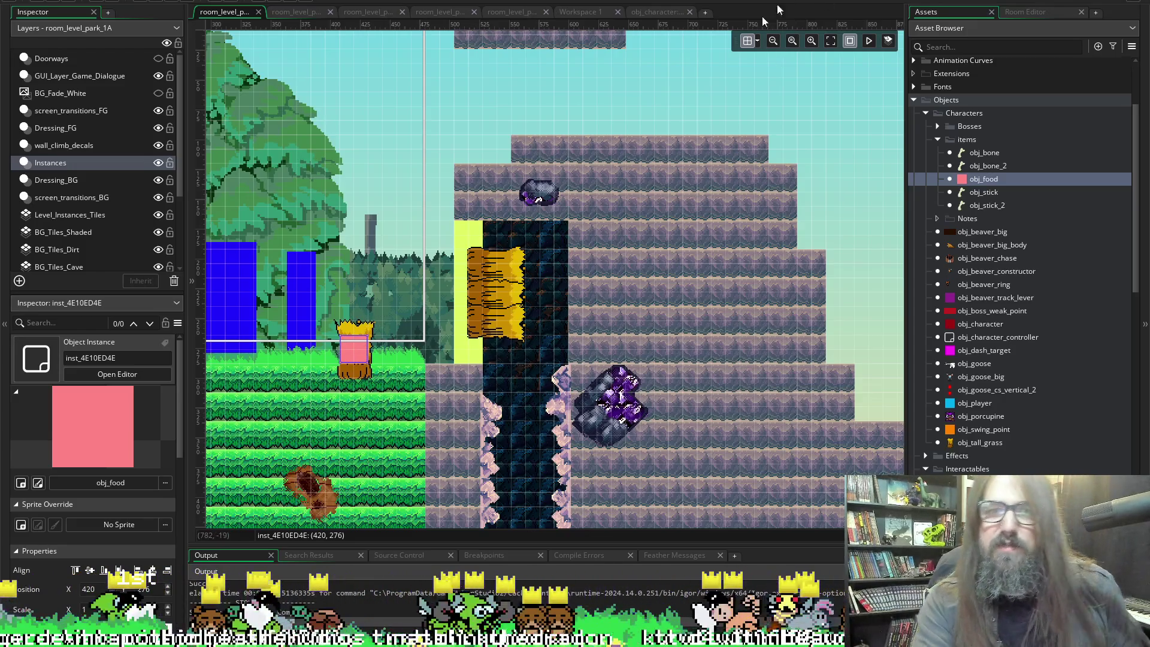
key("ctrl+z")
Set the room grid to 6 by 6 and move obj_food onto the grass at 420, 276.
left_click(757, 41)
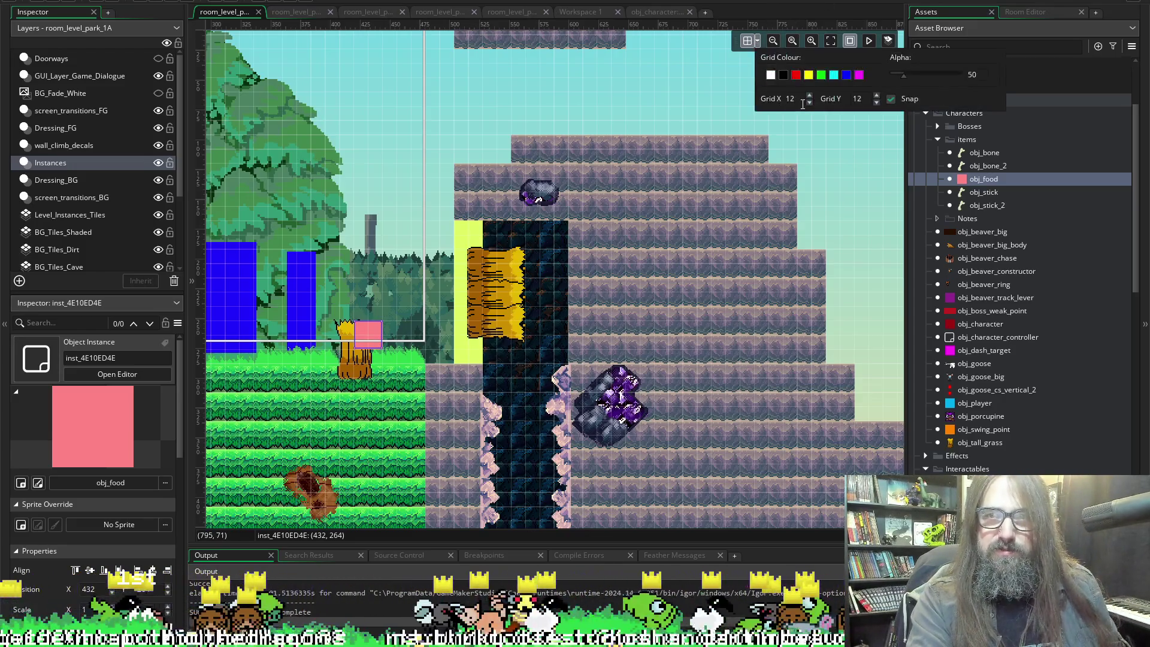
type("6")
key("Tab")
type("6")
left_click_drag(372, 343, 357, 358)
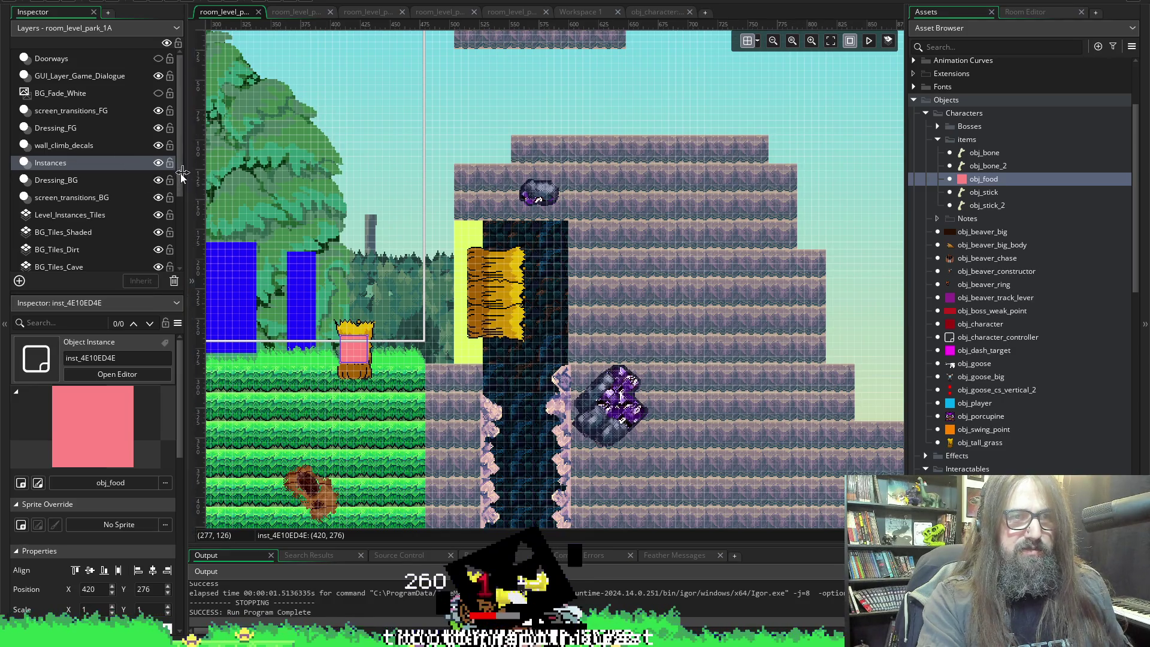
Filter the room's instance list by 'tall_grass' and select all 308 tall grass instances.
left_click(193, 169)
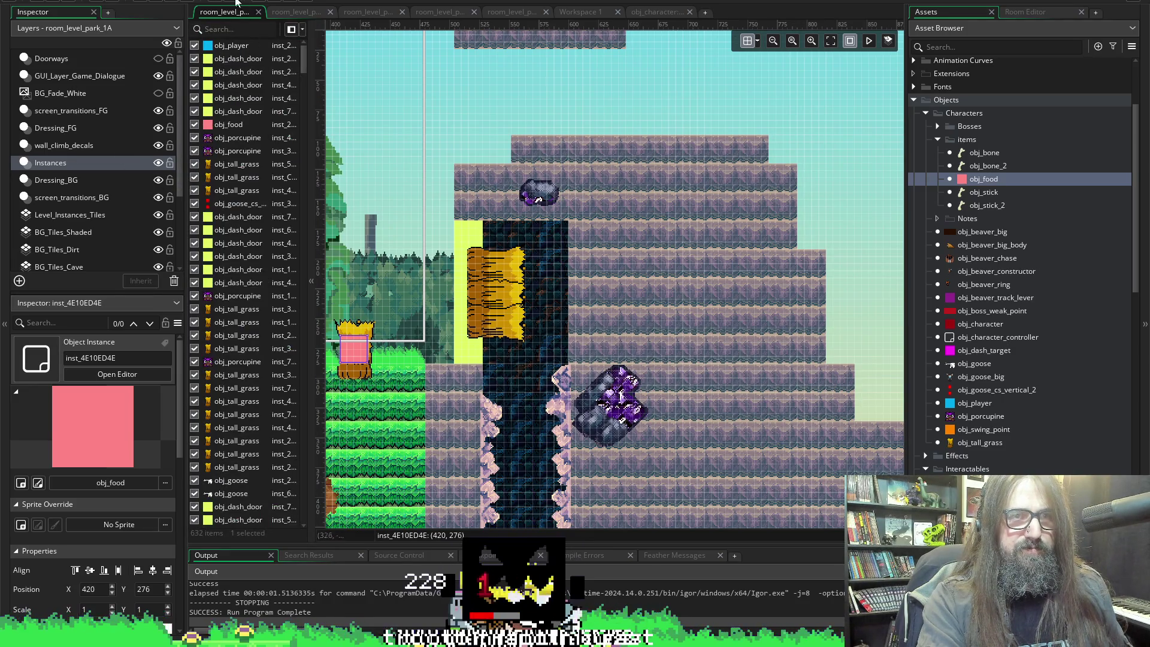
type("tall grass")
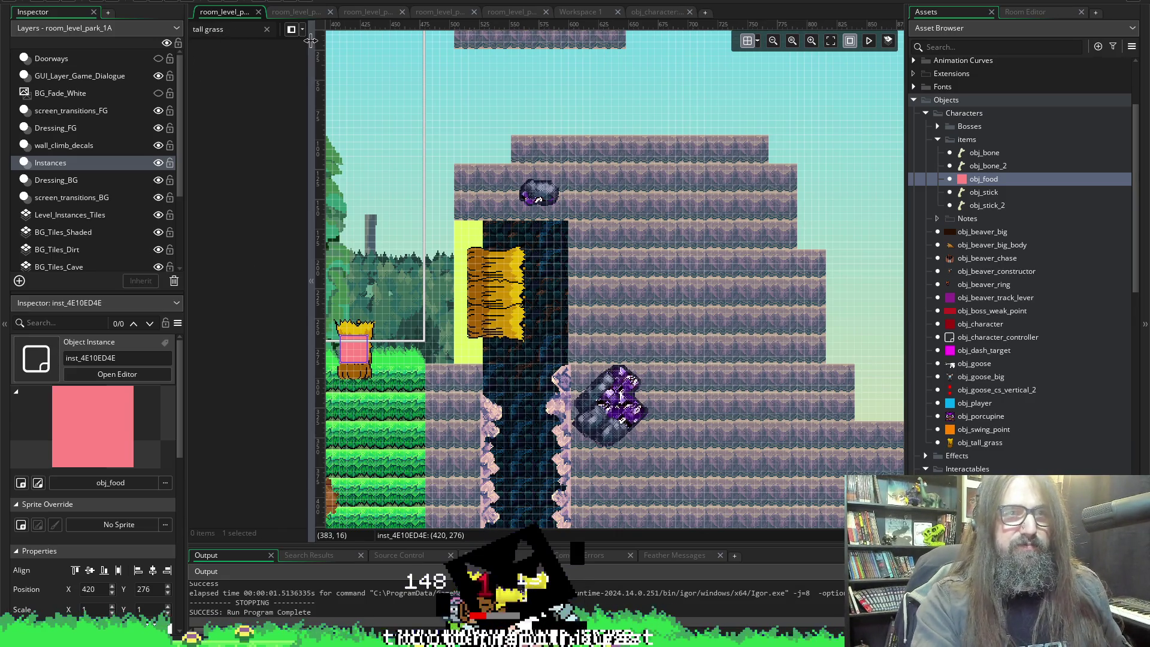
key("Left")
key("Left")
key("Left")
key("BackSpace")
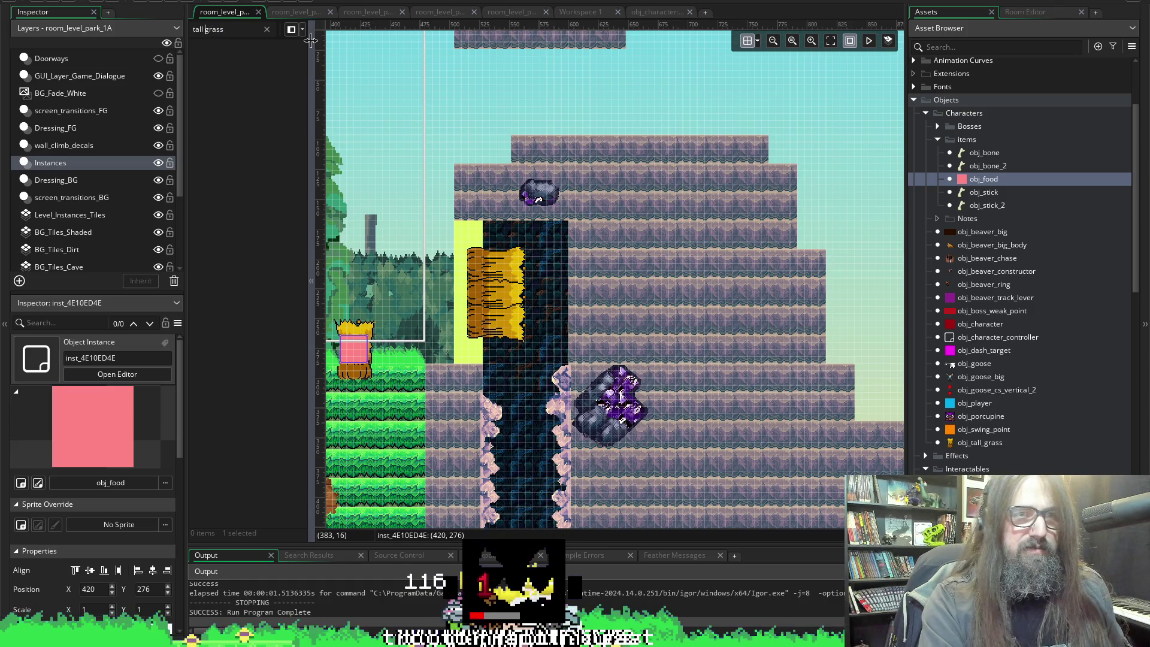
type("_")
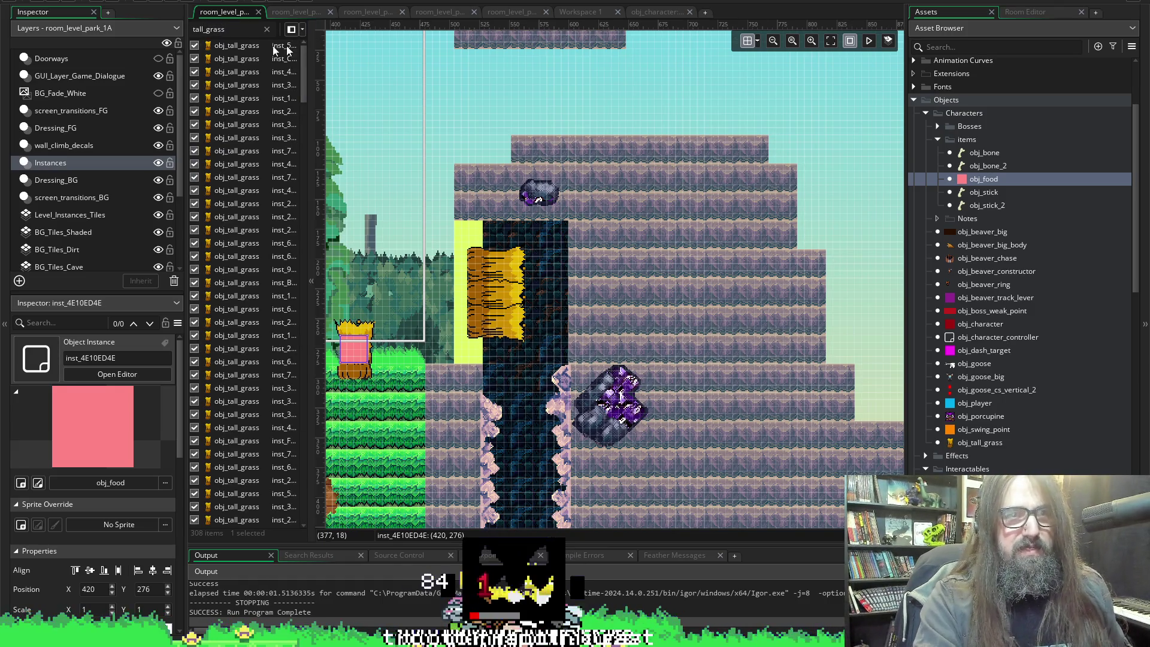
left_click(227, 46)
mouse_move(304, 70)
left_mouse_down()
mouse_move(298, 318)
mouse_move(326, 538)
left_mouse_up()
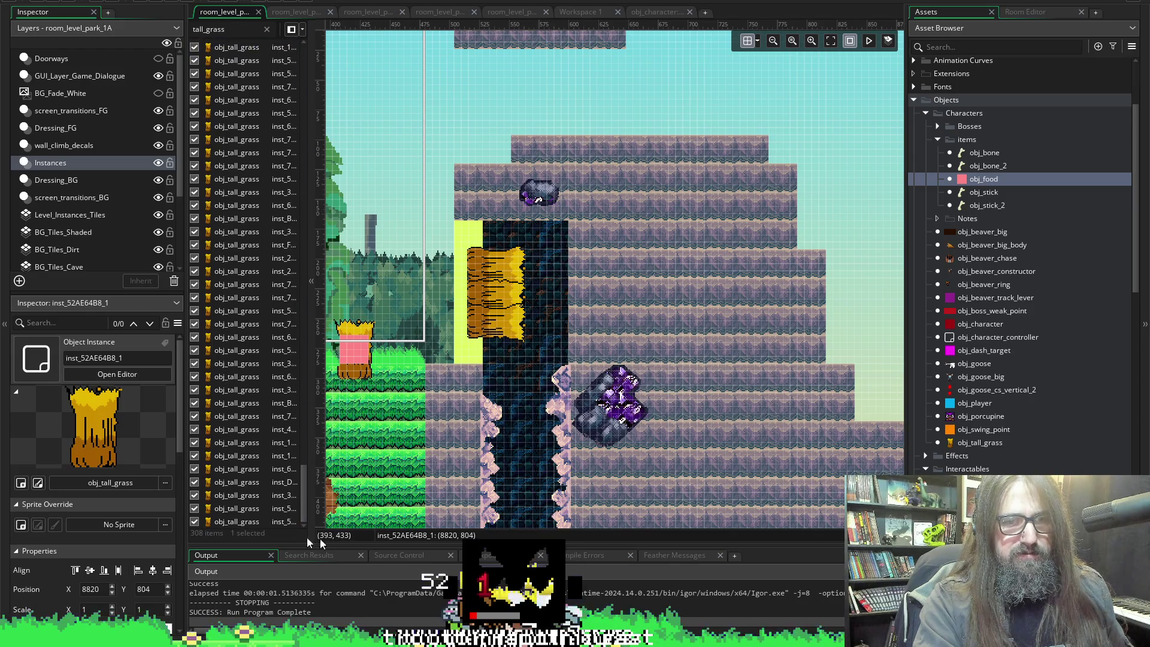
left_click(250, 523, "shift")
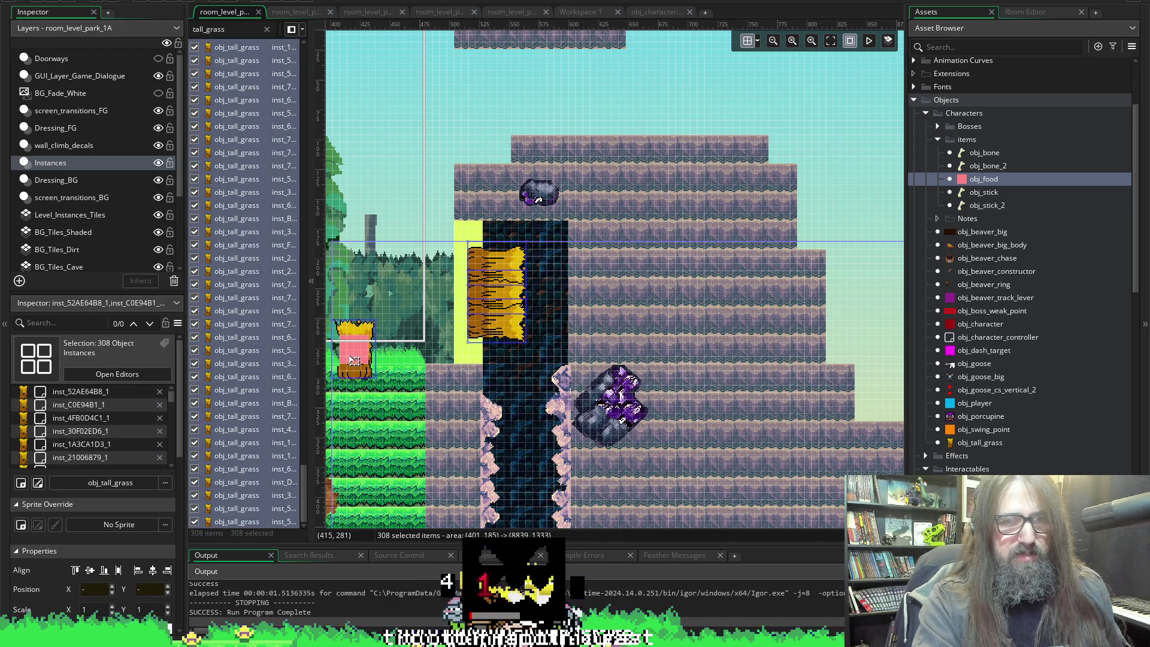
Deselect one tall grass instance, delete the other 307, and start a test run.
scroll(354, 359, "up", 2)
scroll(354, 358, "up", 1)
left_click(364, 279, "ctrl")
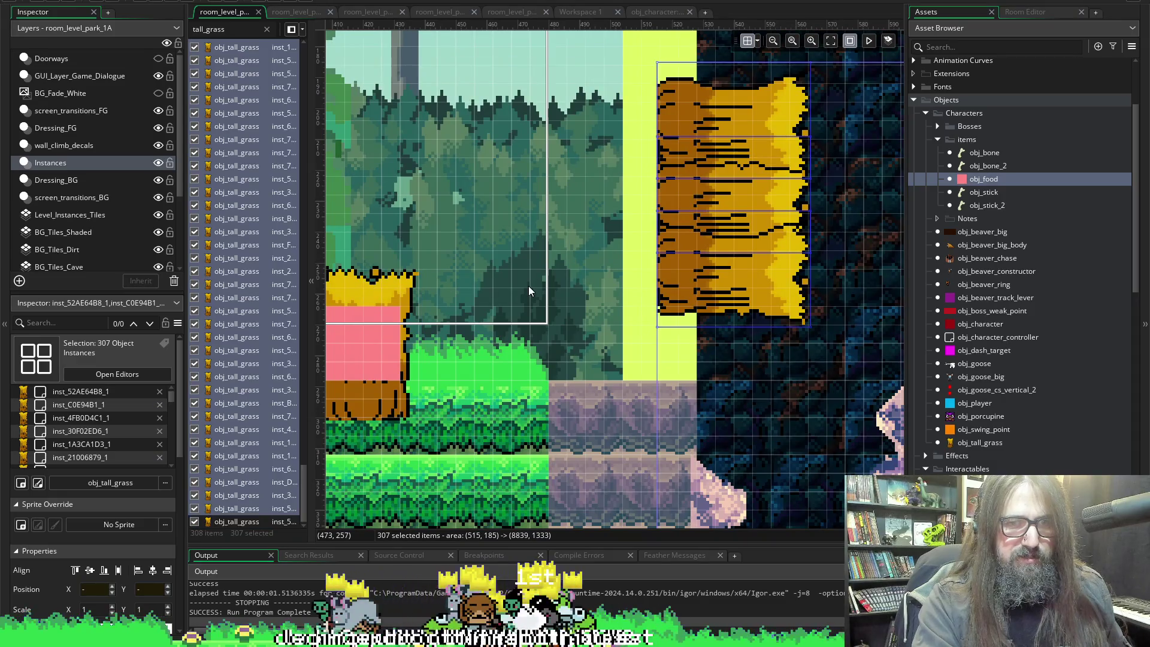
scroll(528, 290, "up", 2)
scroll(529, 286, "down", 3)
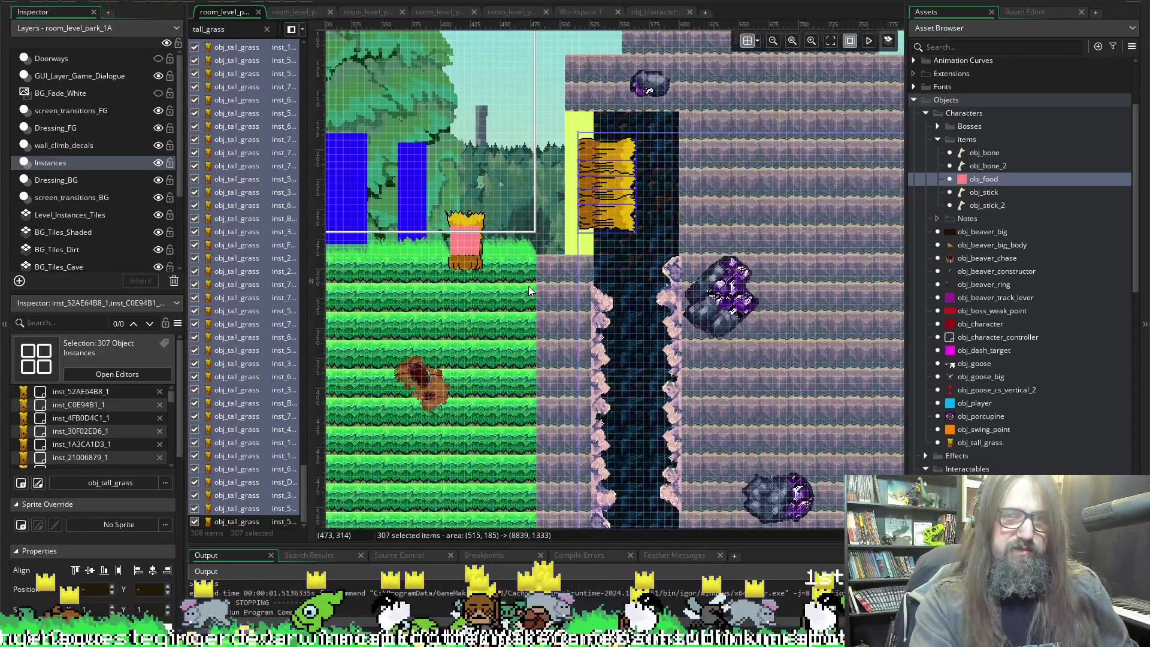
key("Delete")
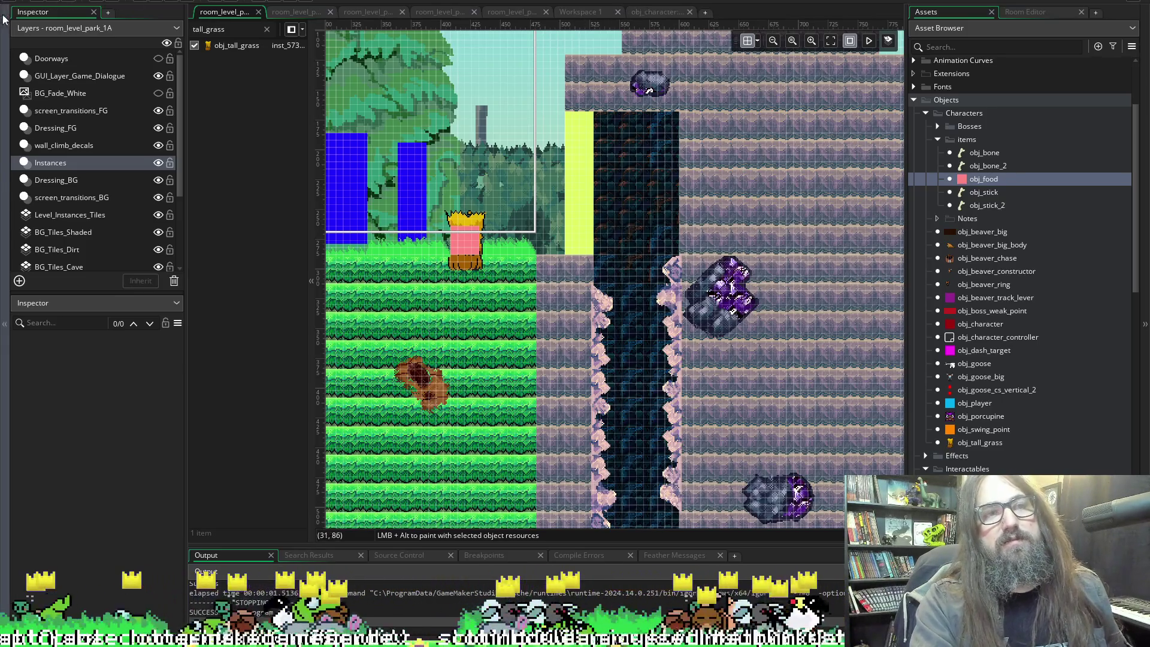
left_click(160, 3)
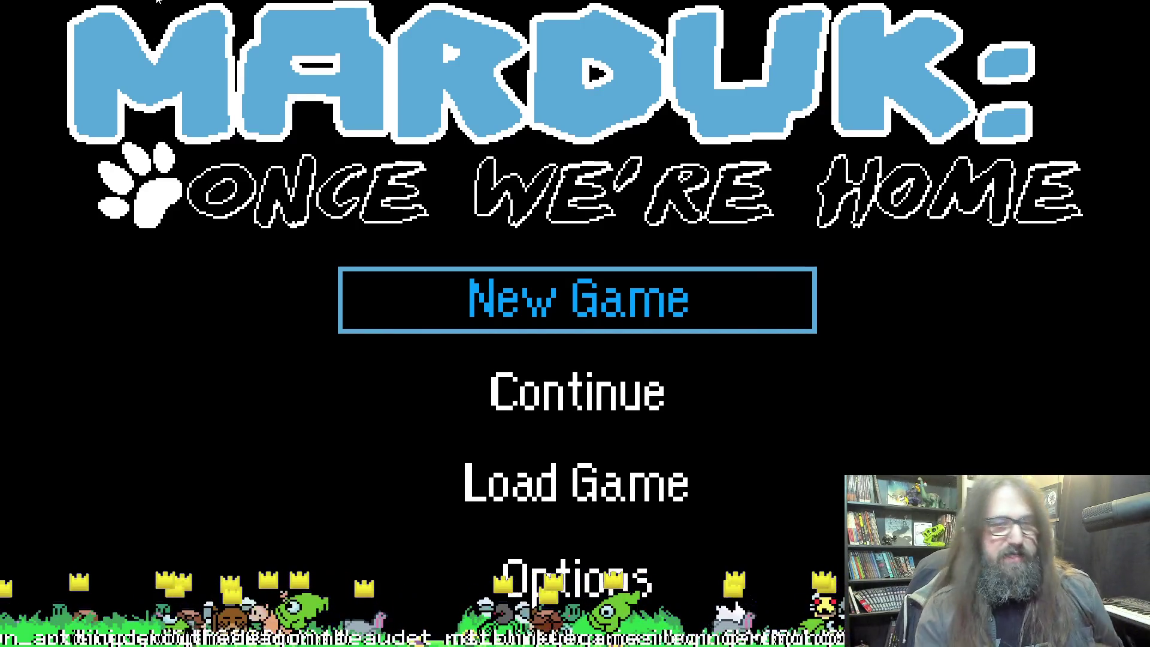
Choose Continue on the title menu, play briefly, then return to obj_character's Step code.
key("Down")
key("Return")
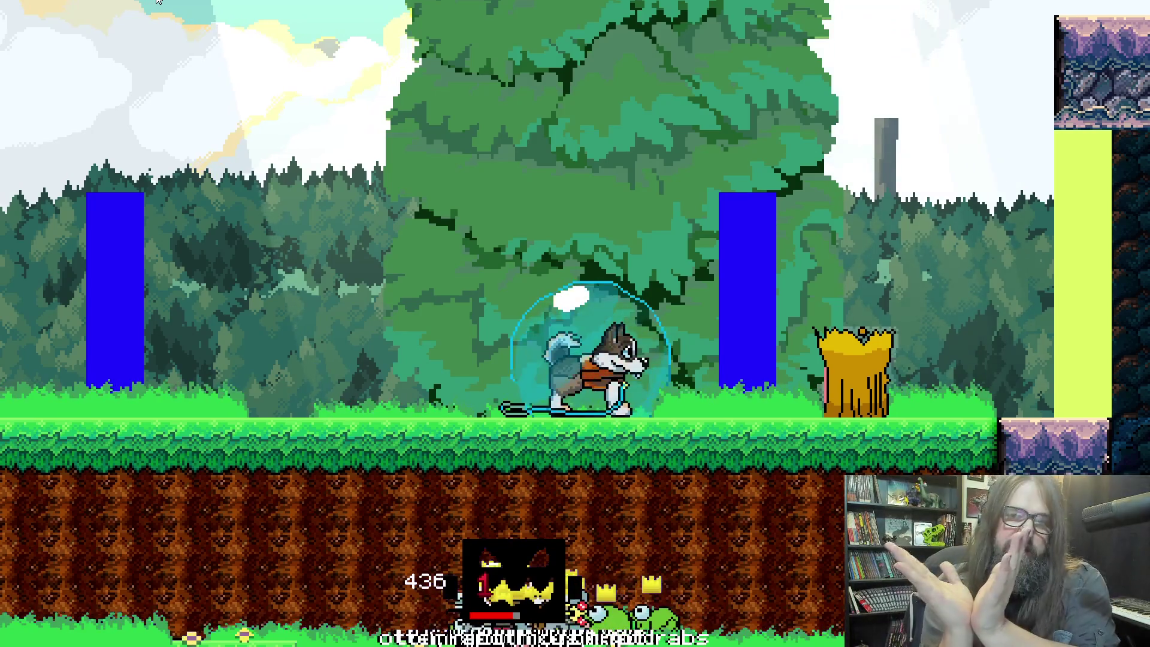
key("alt+Tab")
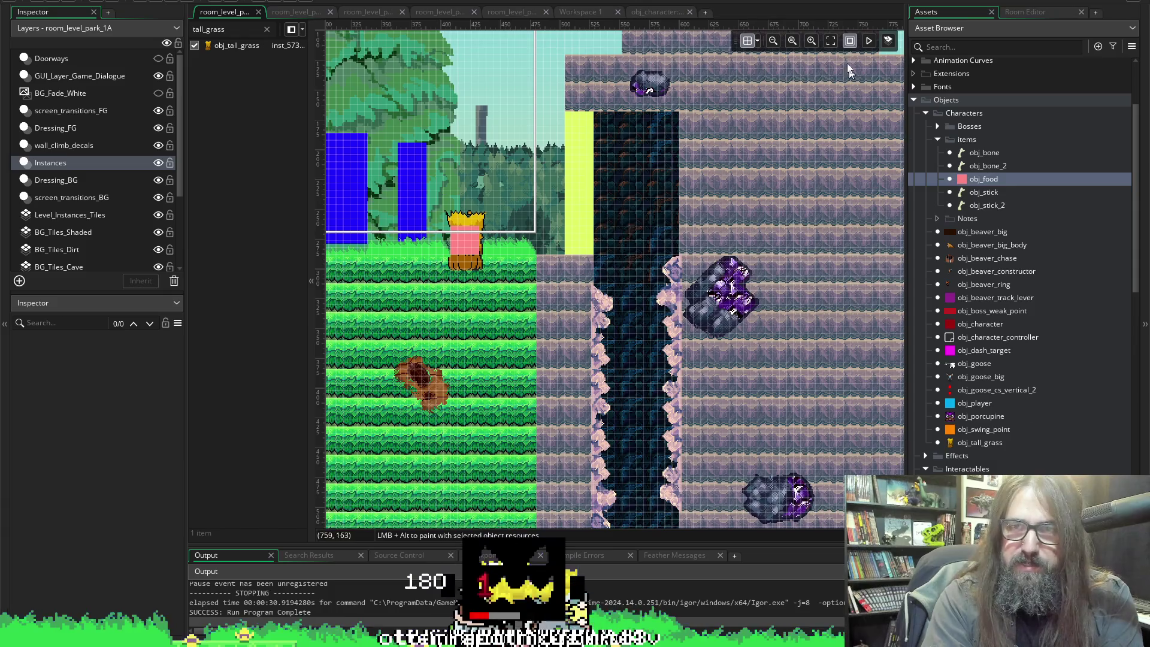
left_click(655, 13)
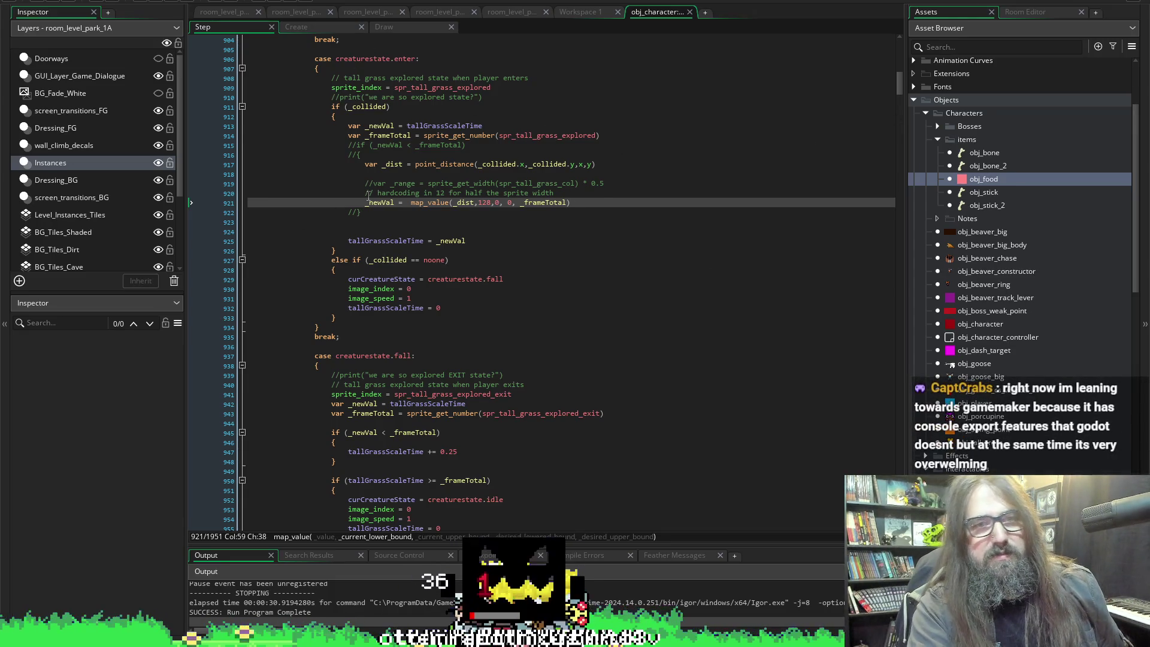
Insert a blank line below the hardcoding comment and start a print() call on it.
key("Up")
key("Home")
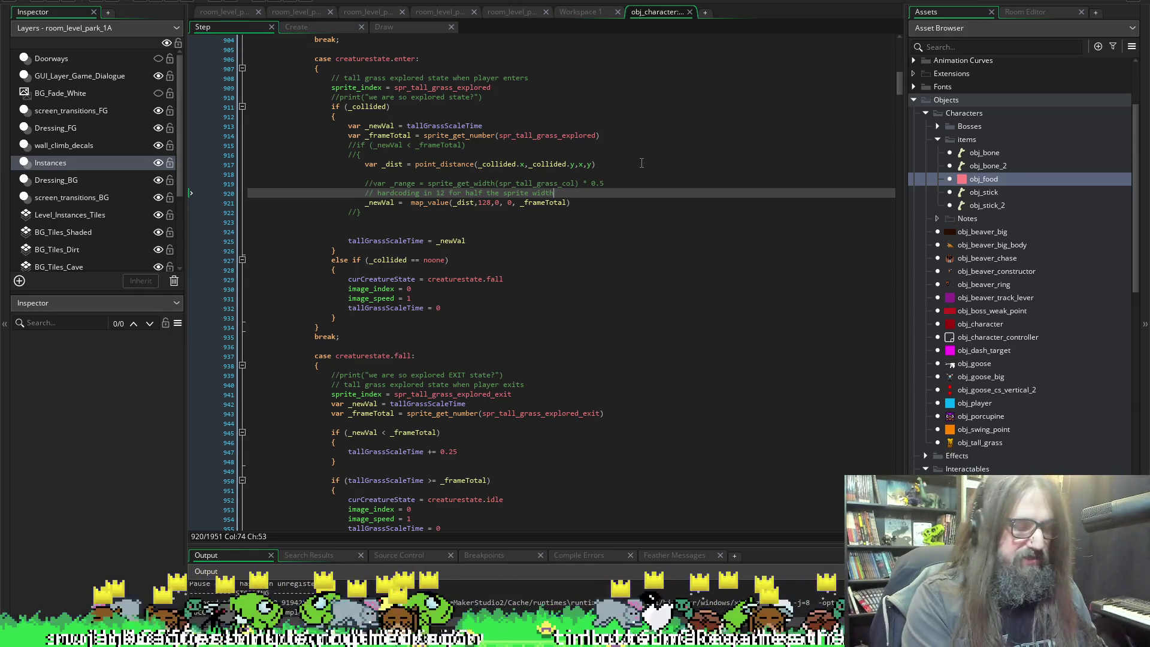
key("Return")
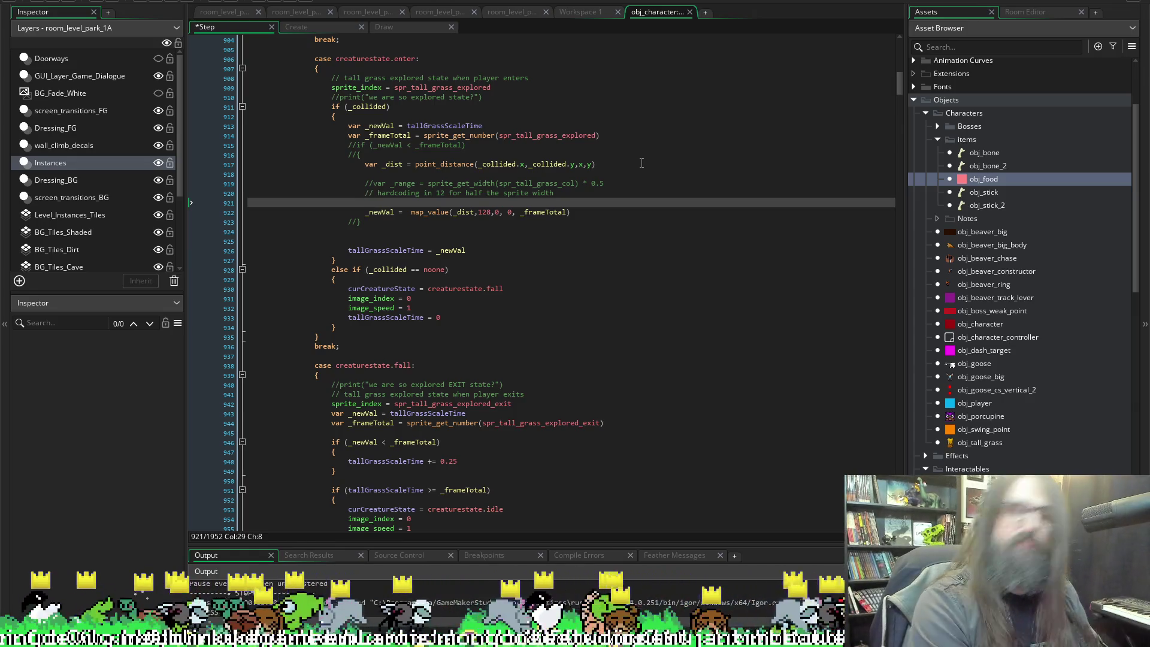
type("print()")
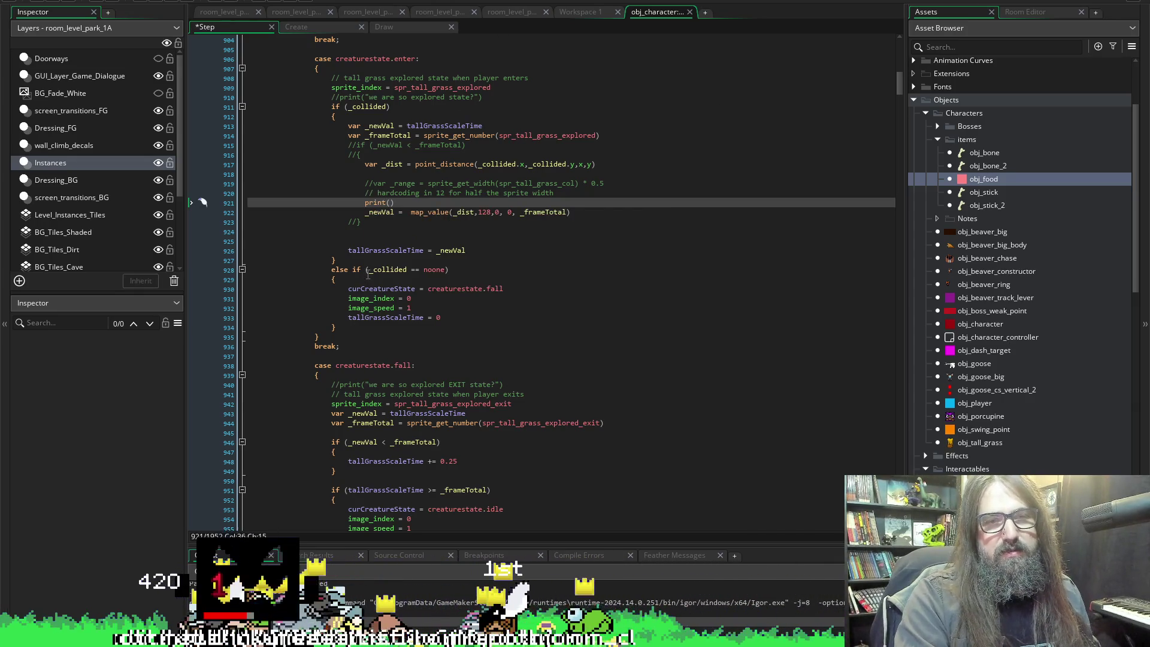
Make the new print() call output tallGrassScaleTime and save the Step script.
left_click(381, 255)
left_click(391, 203)
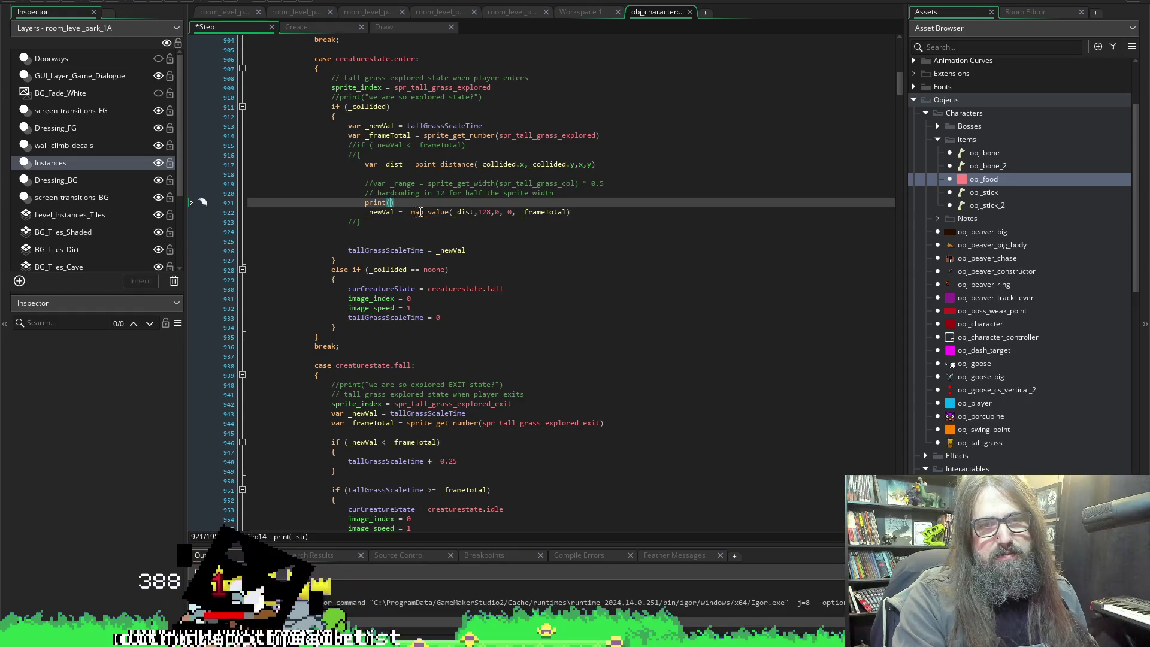
type("tallGrassScaleTime")
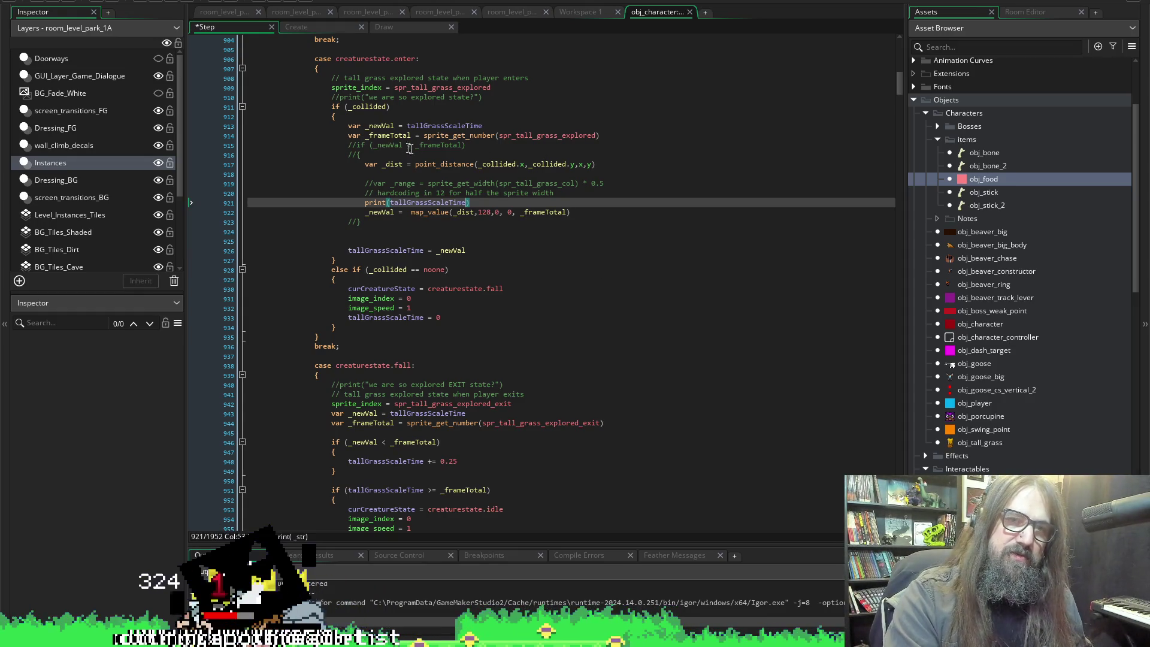
key("ctrl+s")
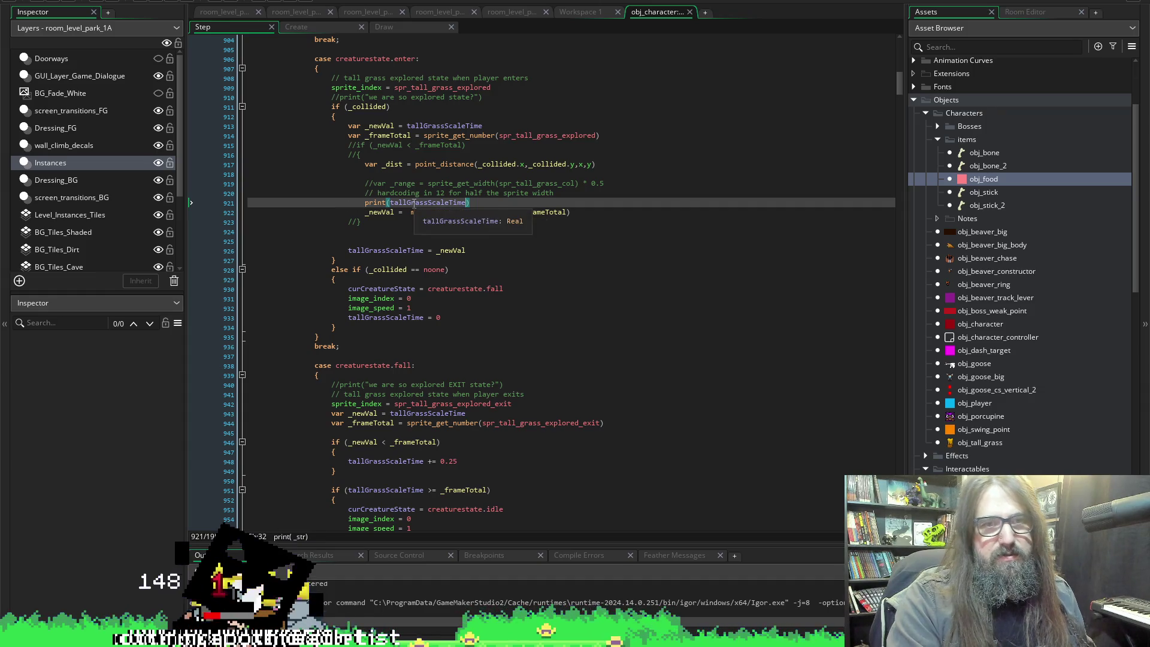
Rewrite the print as "tallGrassScaleTime HERE YO:" + string(tallGrassScaleTime) and move to Continue on the title menu.
double_click(414, 203)
key("BackSpace")
type("tallGrassScaleTime")
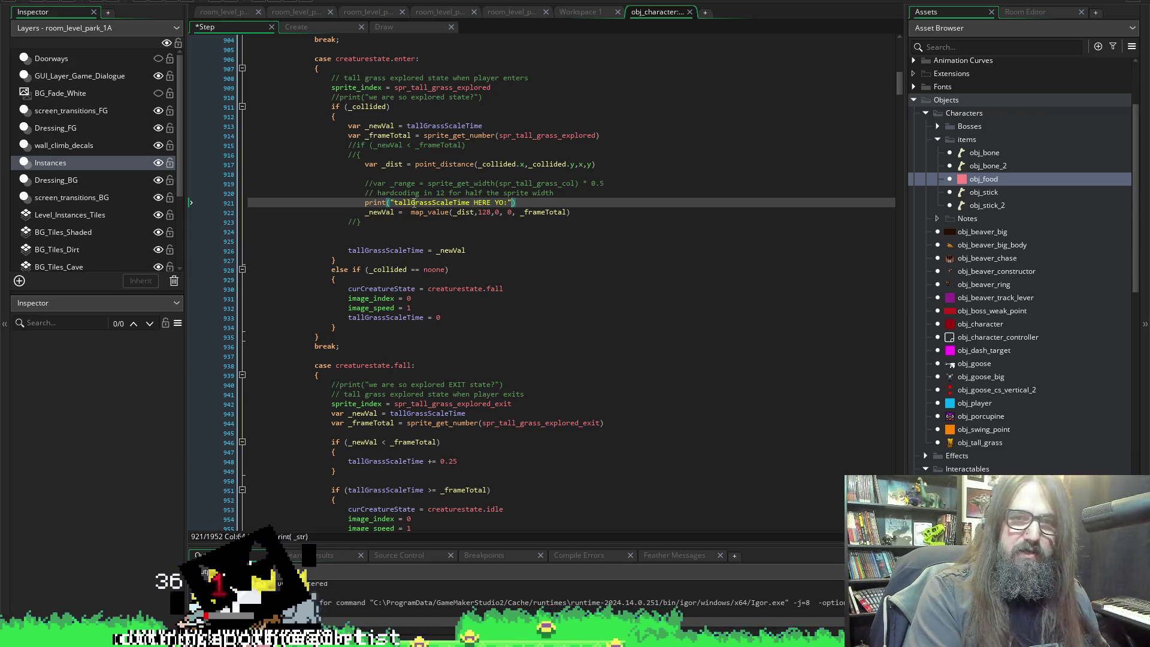
type("string(tallGrassScaleTime")
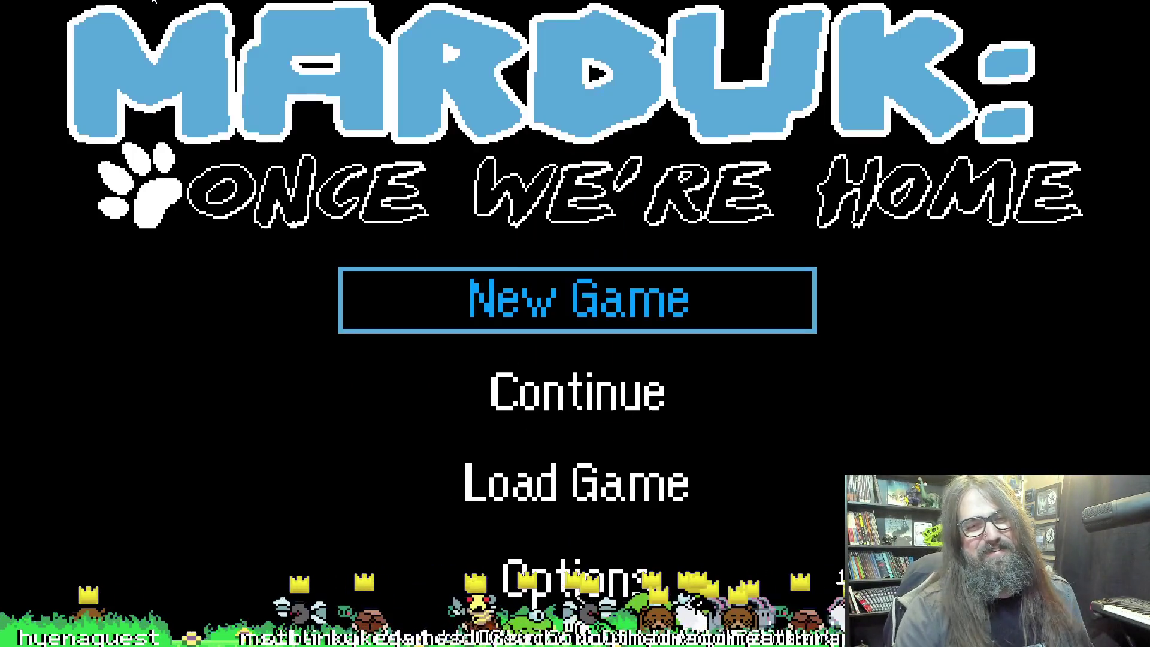
key("Down")
Continue into the forest level in a small window, walk the dog through the grass, then stop the game.
key("Return")
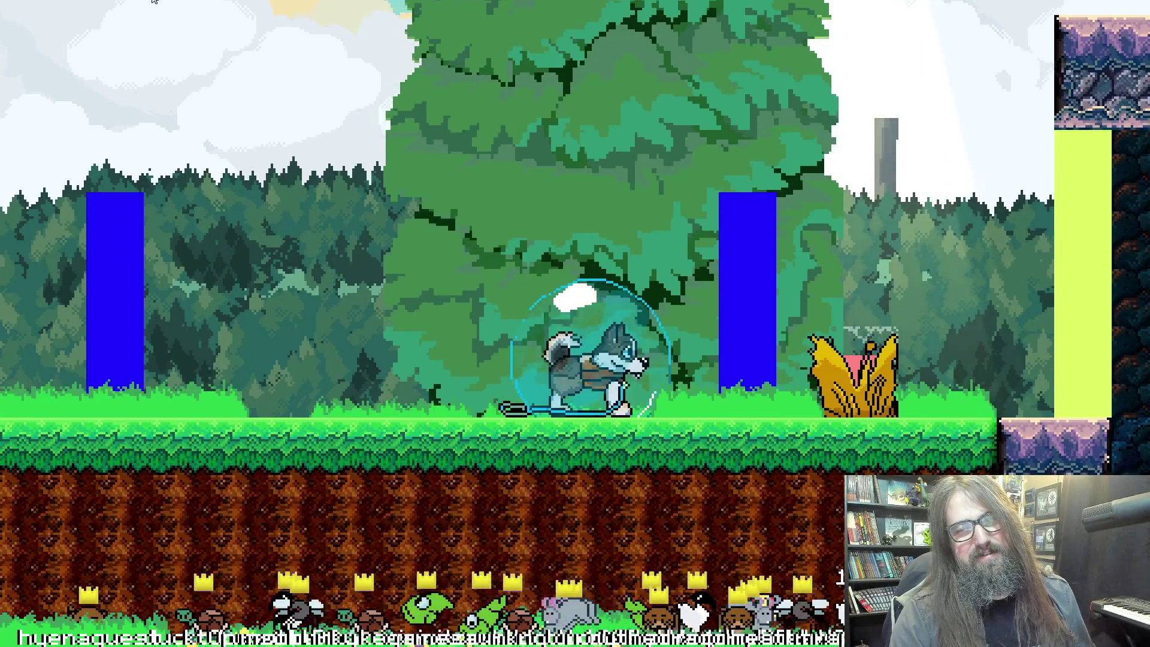
key("F11")
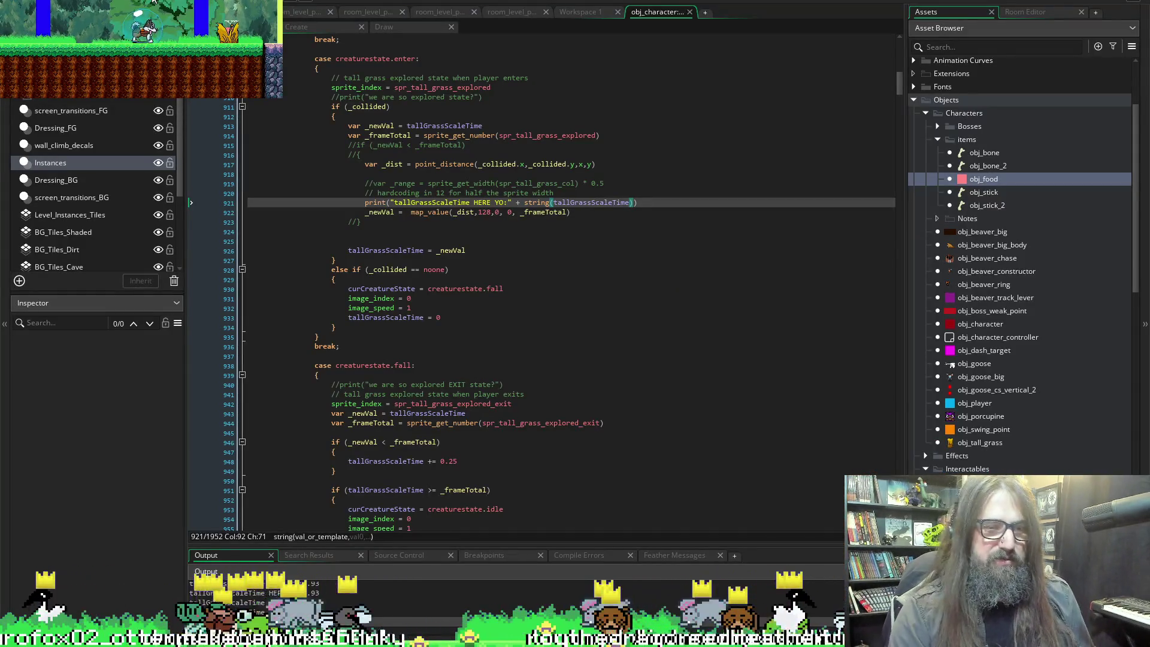
key("Up")
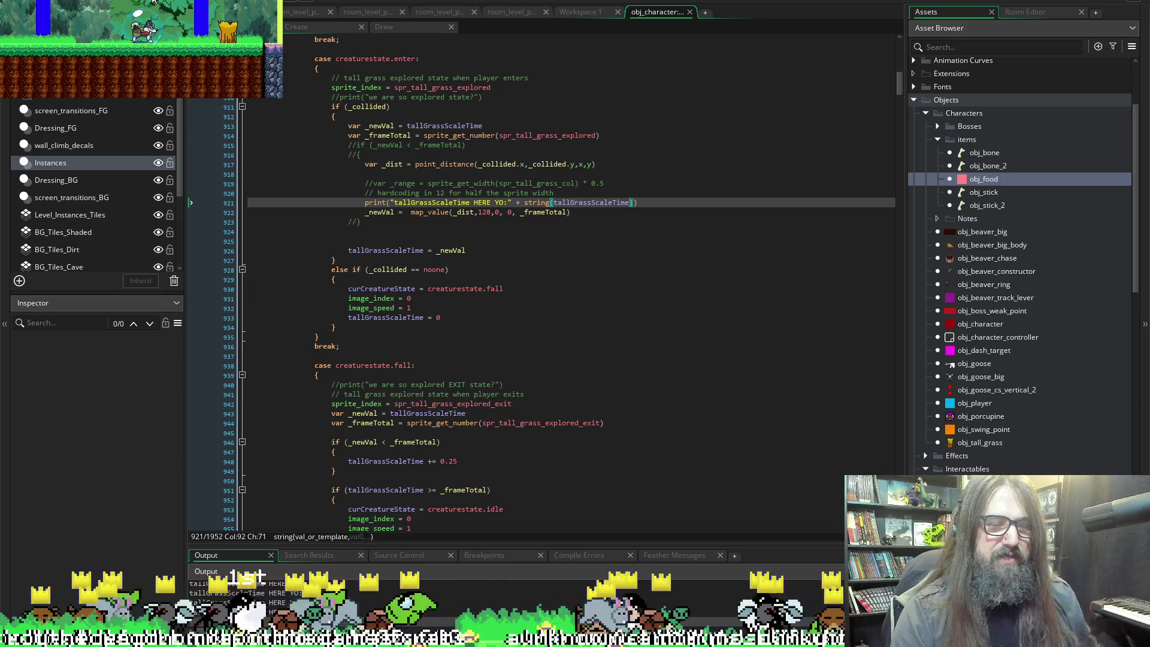
left_click(227, 3)
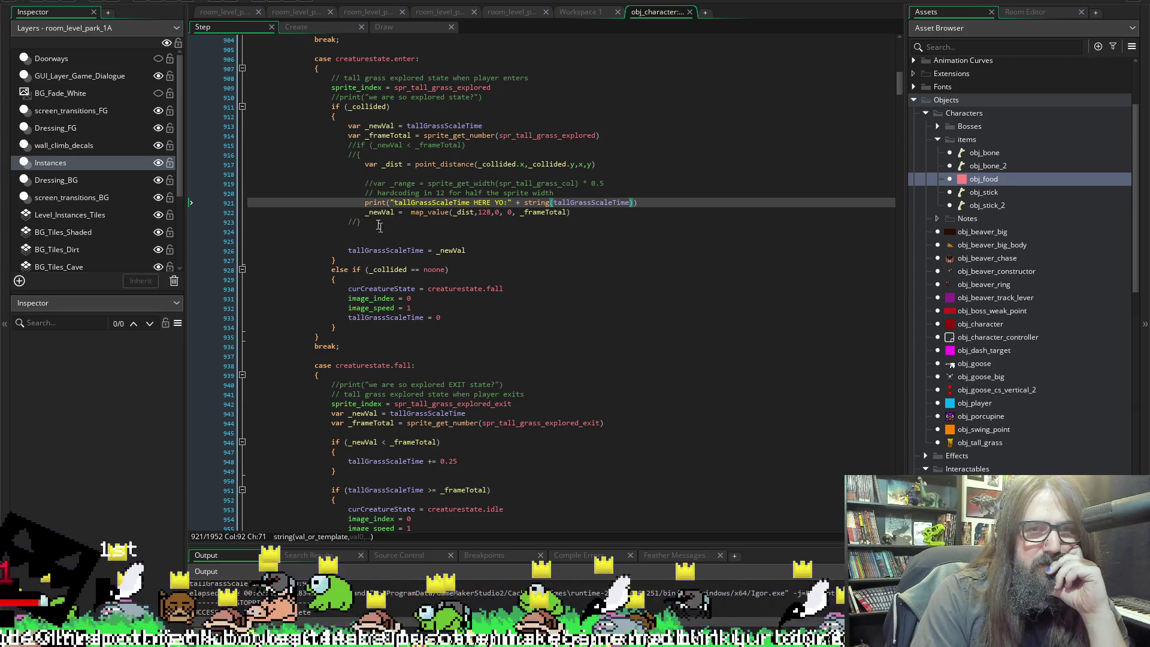
Drag the bottom panel taller and return to the Output log.
mouse_move(374, 121)
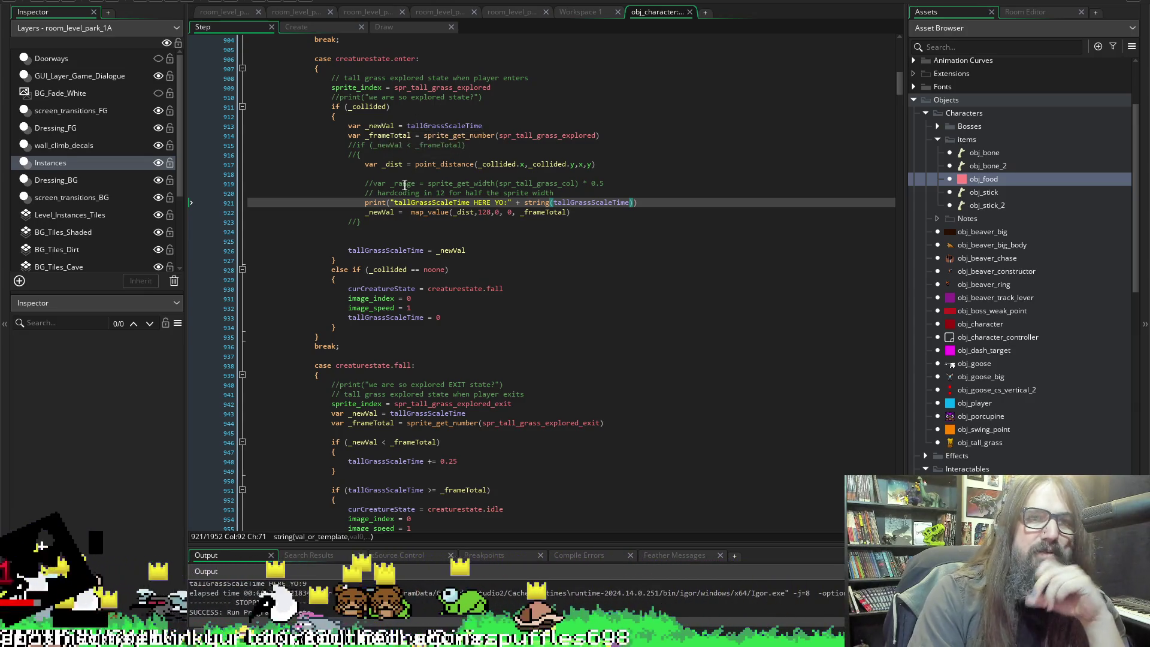
left_click(311, 551)
left_click_drag(311, 544, 320, 424)
left_click(234, 435)
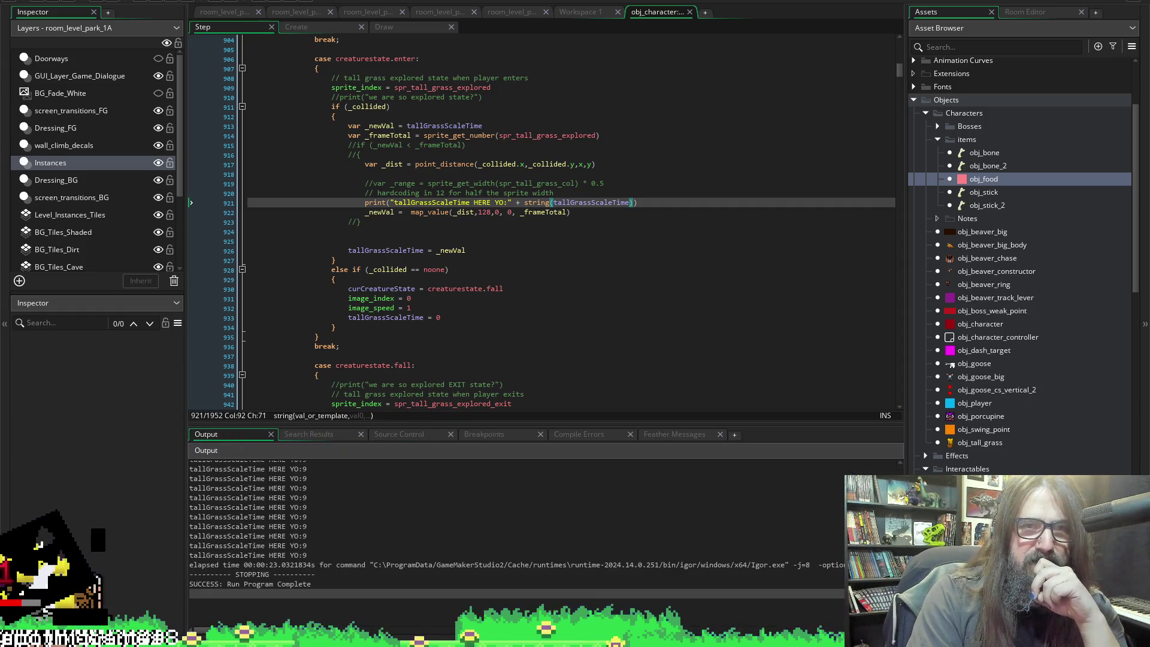
Remove the // from the if (_newVal < _frameTotal) check on line 915, adjust the closing brace comment, and save.
left_click(360, 145)
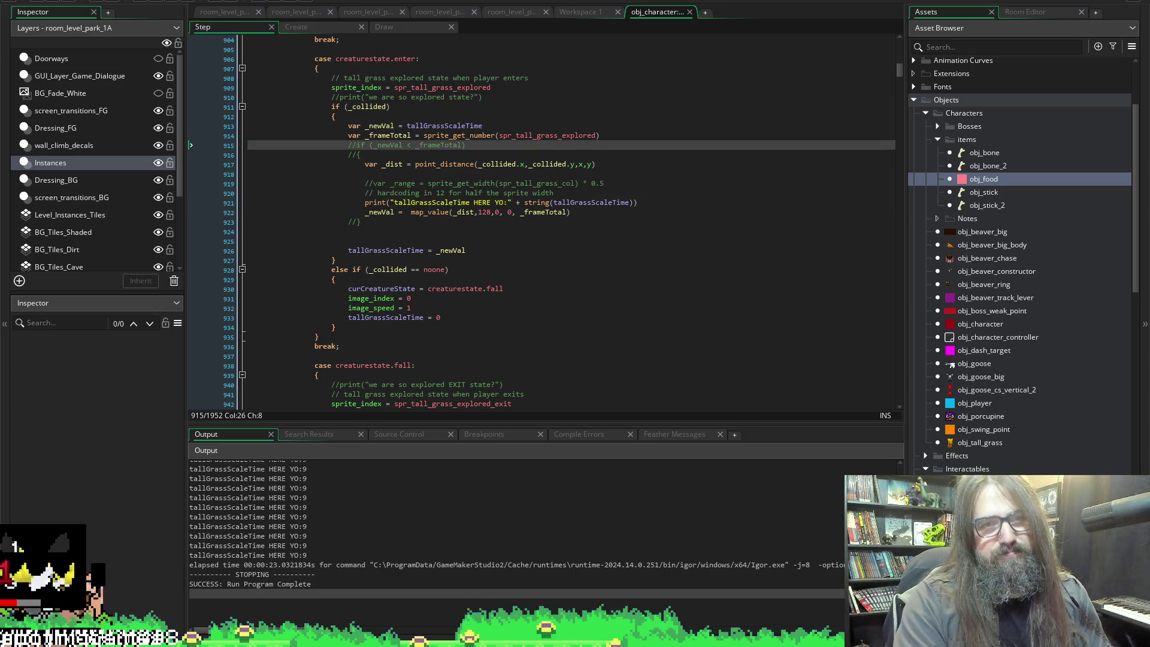
key("Right")
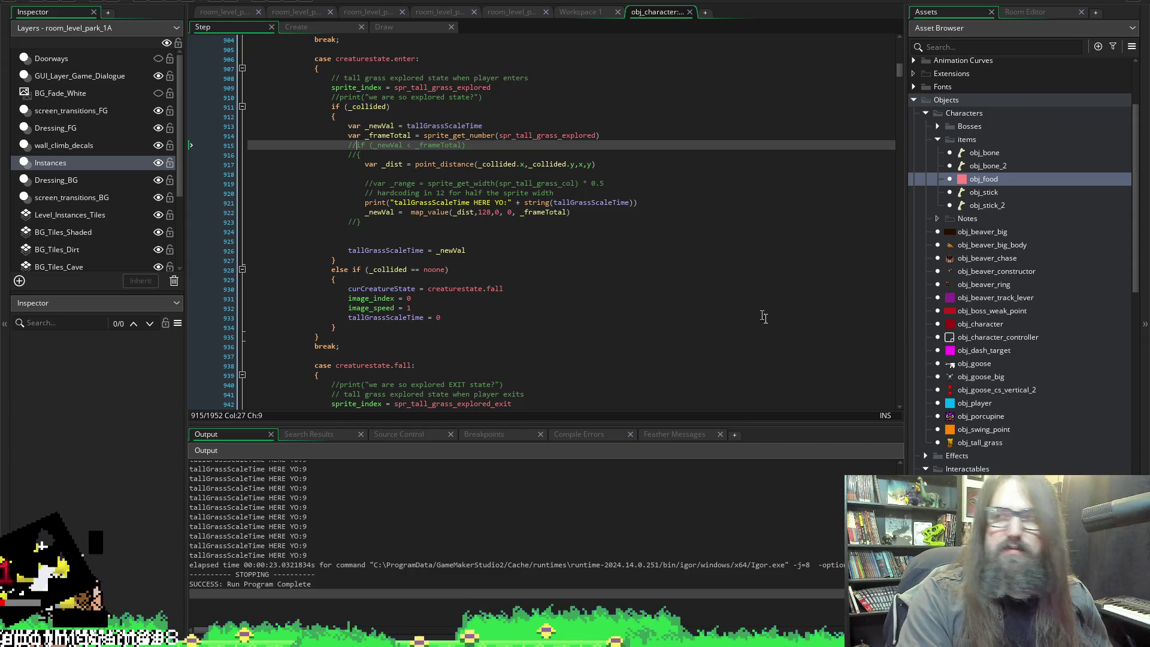
key("BackSpace")
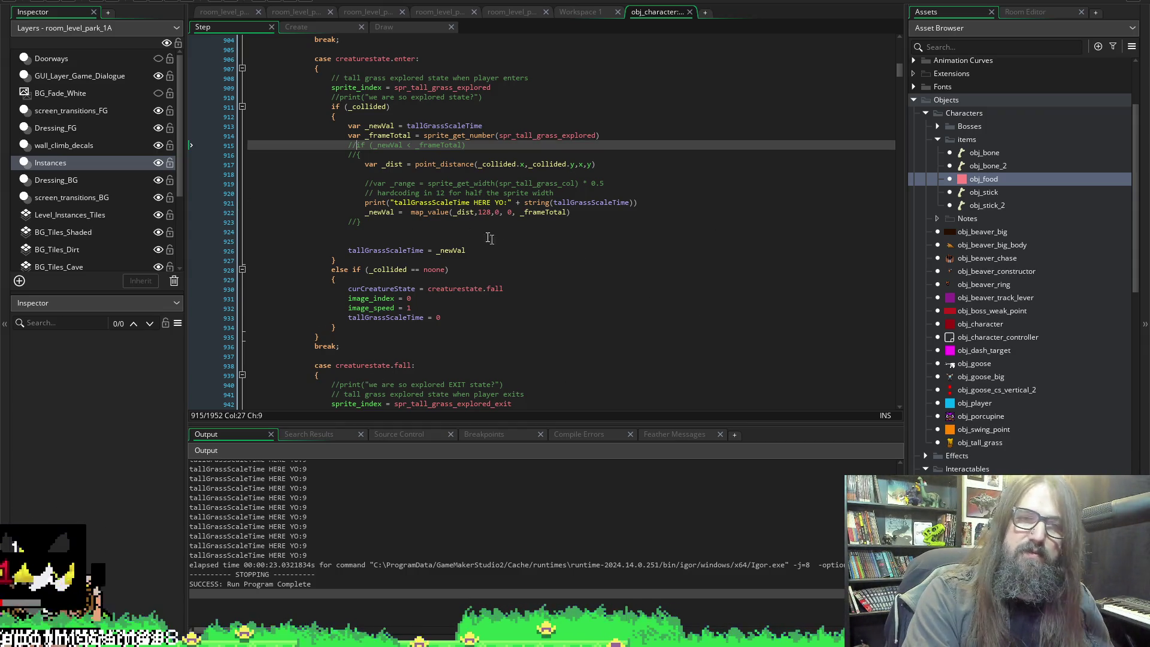
key("BackSpace")
key("Down")
key("Down")
key("Down")
key("Down")
key("Down")
key("Down")
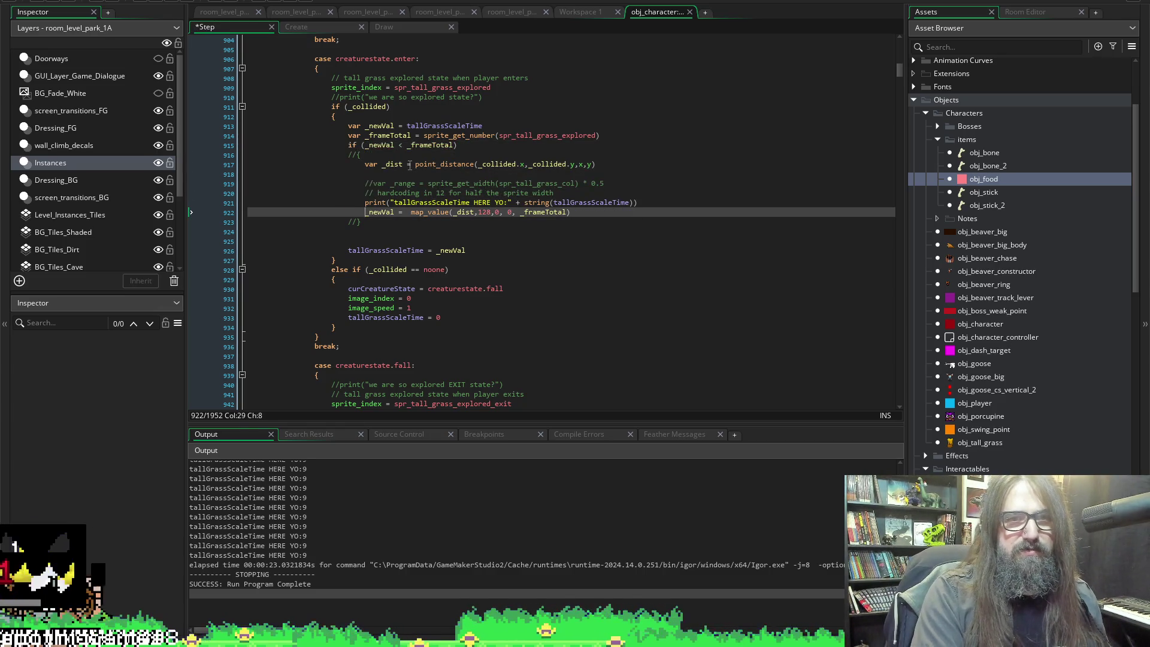
key("Delete")
key("Delete")
key("ctrl+s")
type("//")
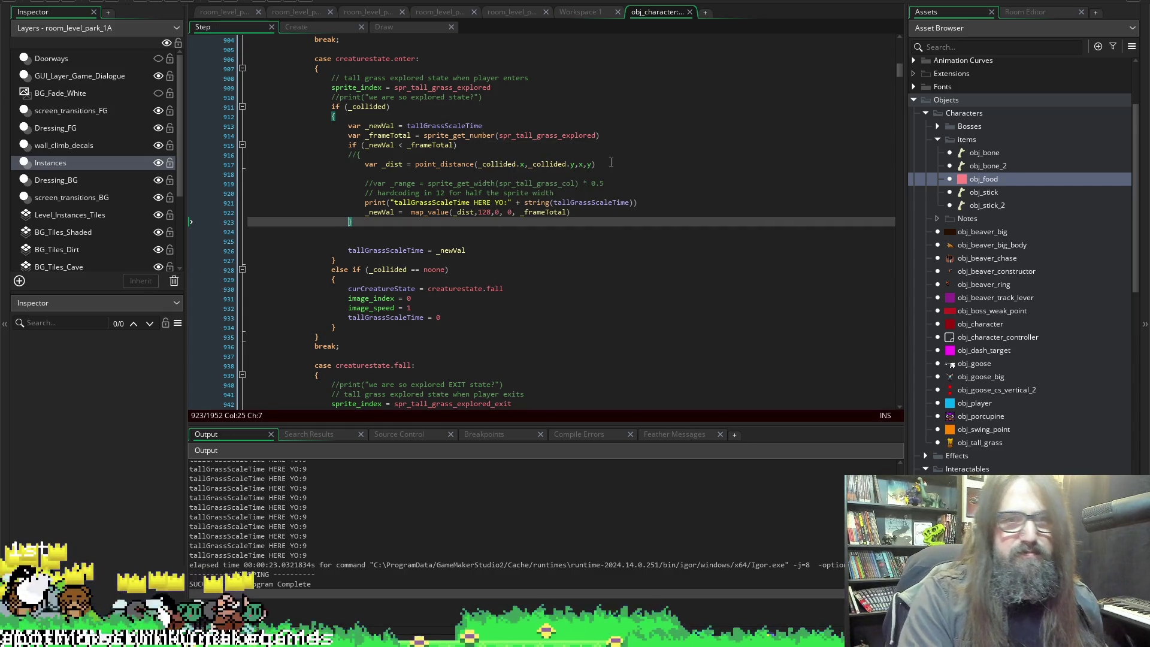
key("ctrl+s")
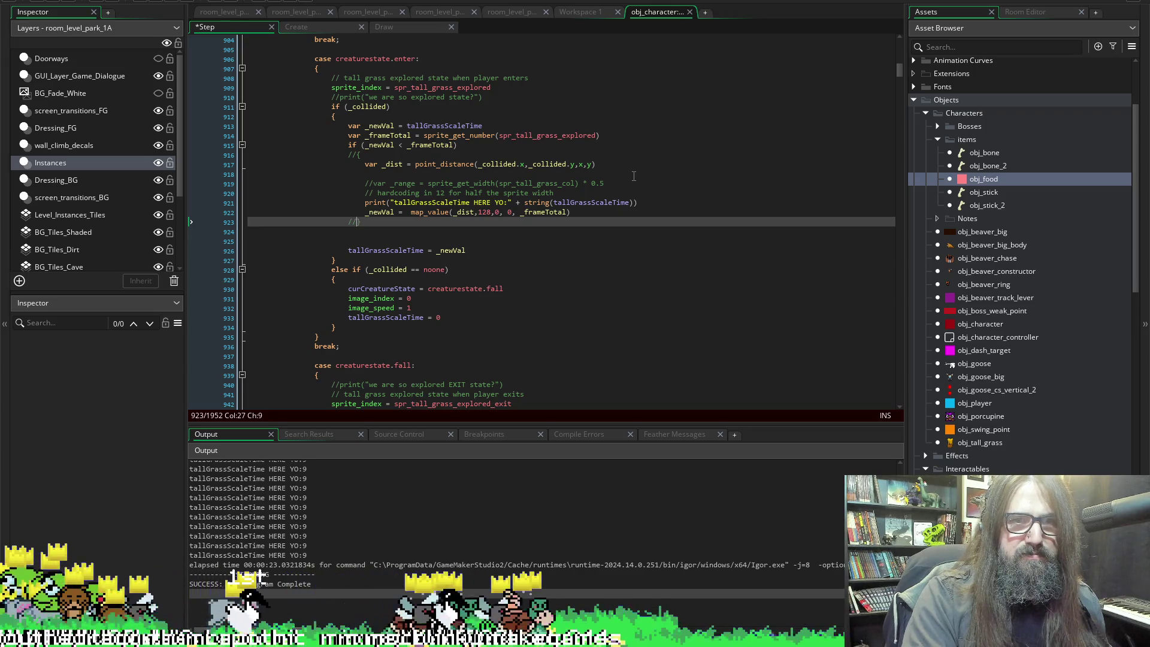
left_click(331, 116)
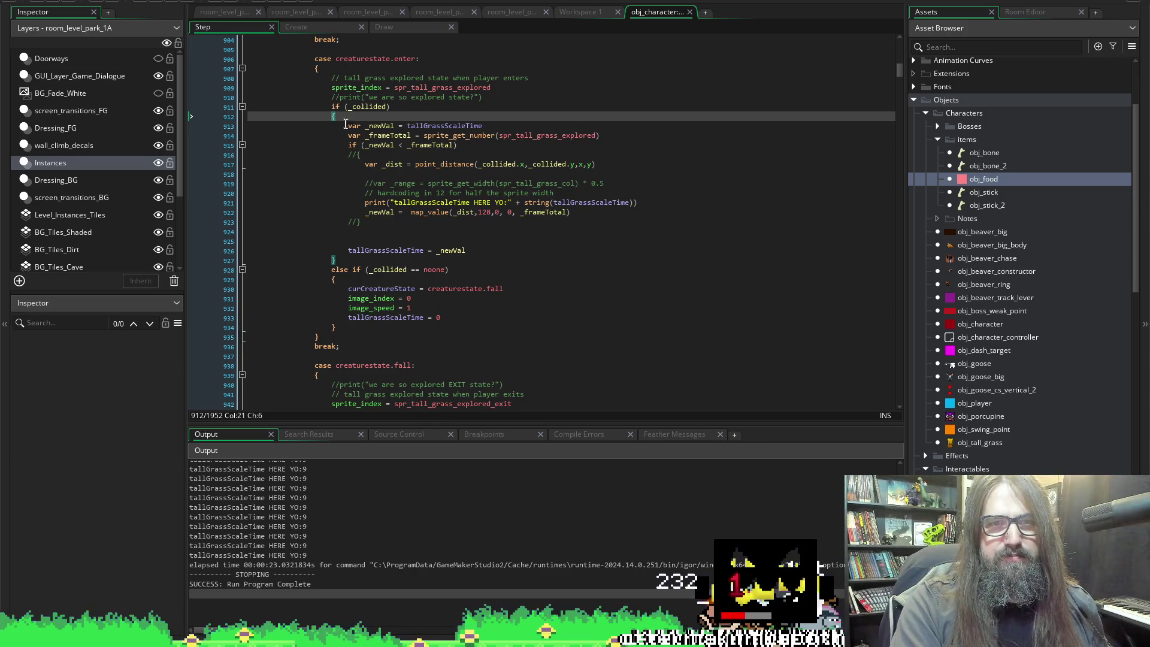
left_click(354, 154)
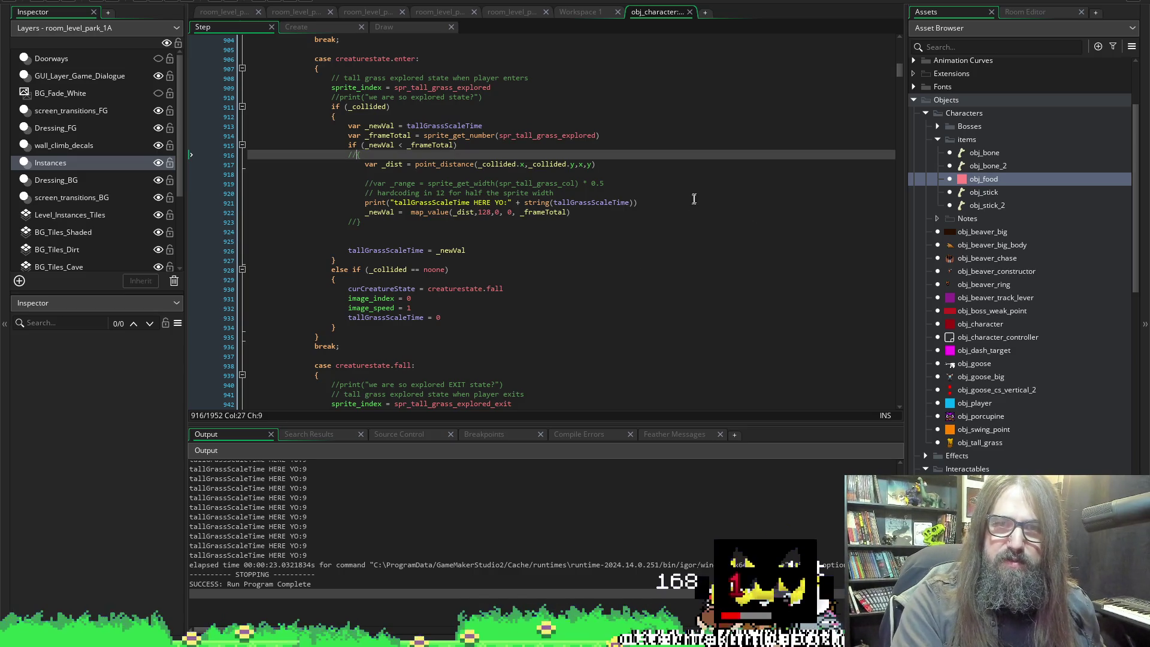
Copy the tallGrassScaleTime print statement on line 921 and comment out the if check on line 915.
left_click(690, 202)
key("shift+Home")
key("ctrl+c")
key("Up")
key("Up")
key("Up")
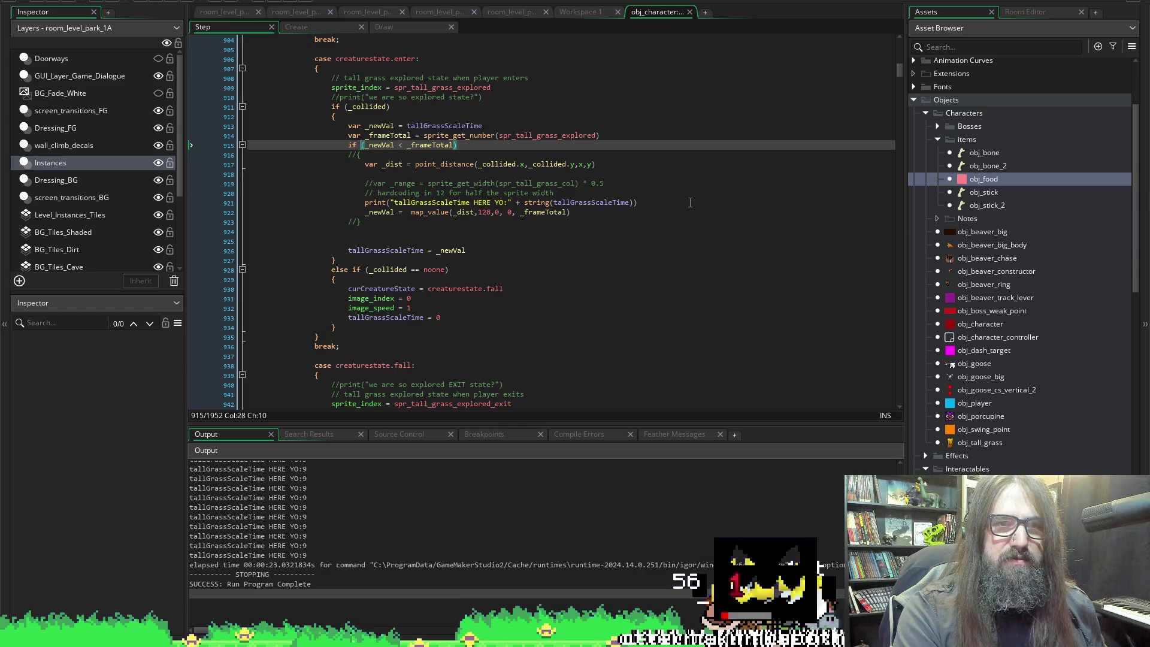
type("//")
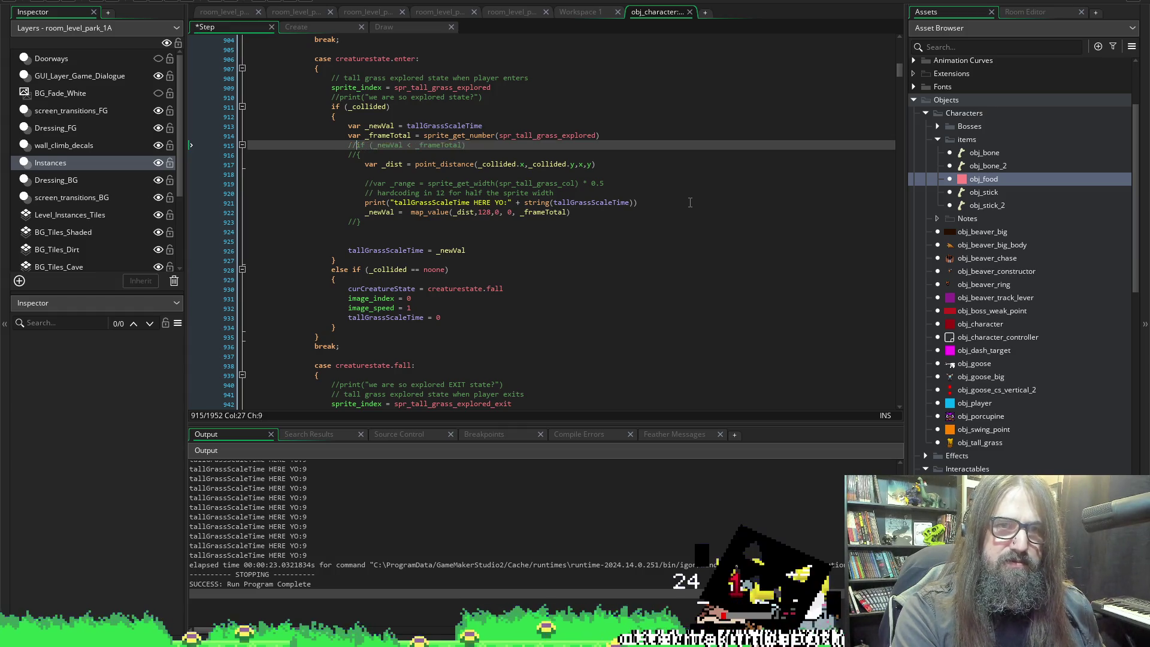
Paste two copies of the print statement on new lines above the if check.
key("Up")
key("End")
key("Return")
key("ctrl+v")
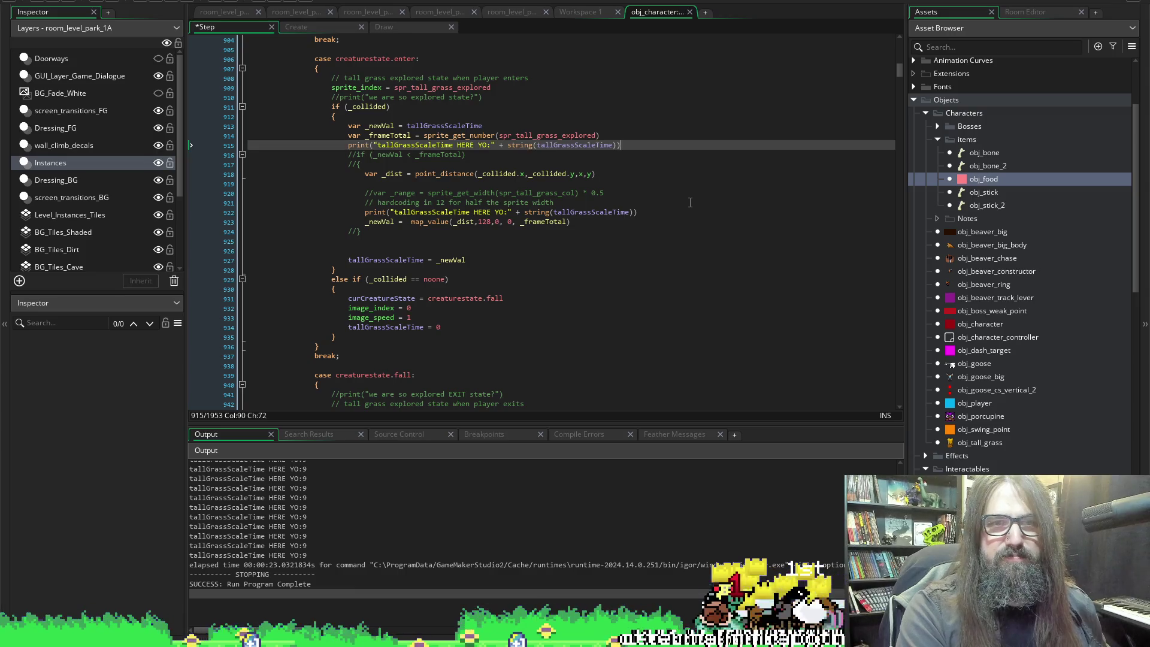
key("Return")
key("ctrl+v")
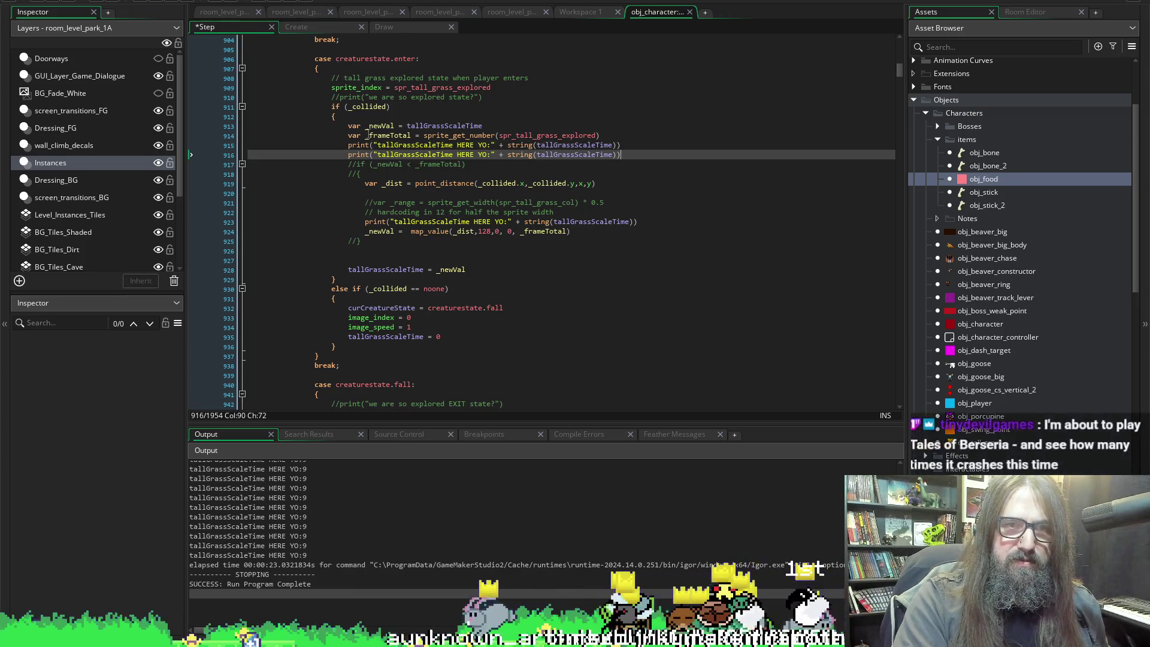
Change the second copied print's label and value to _frameTotal.
left_click(427, 154)
double_click(427, 155)
type("_frameTotal")
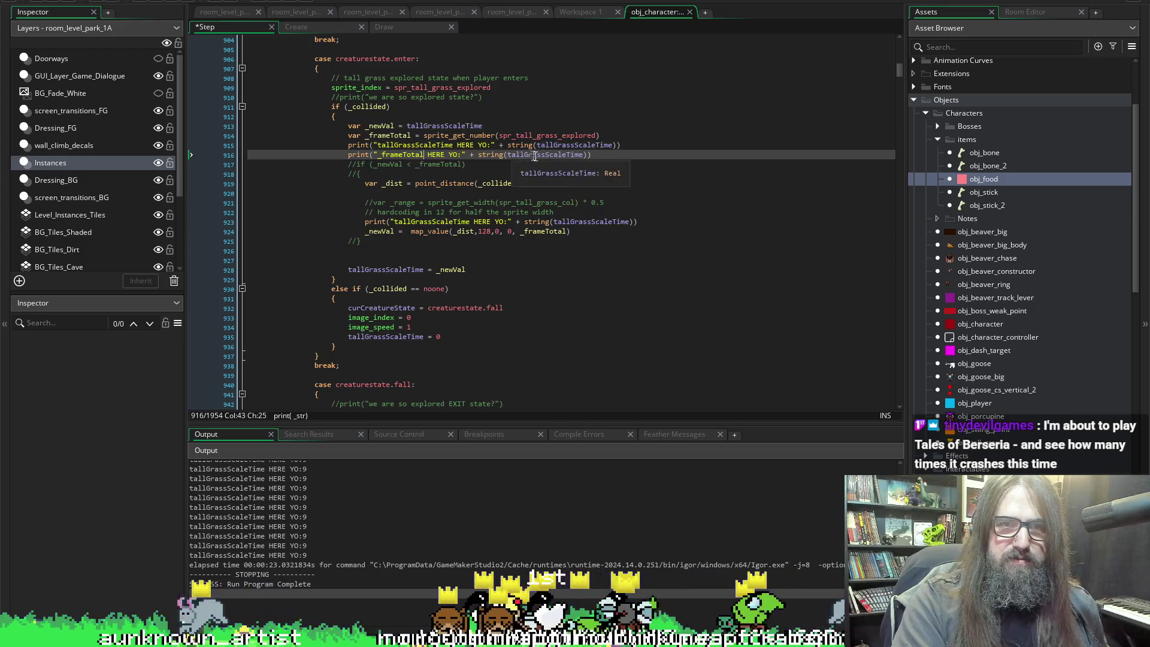
double_click(539, 155)
type("_frameTotal")
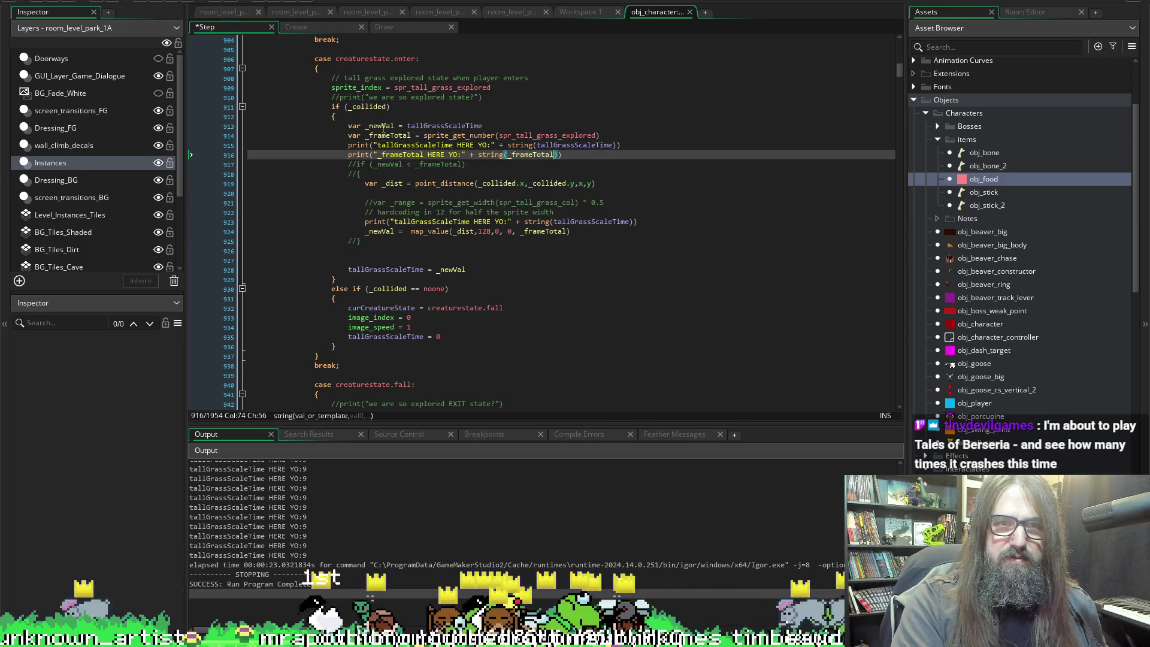
Change the first copied print's label and value to _newVal, save, and run the game.
double_click(383, 127)
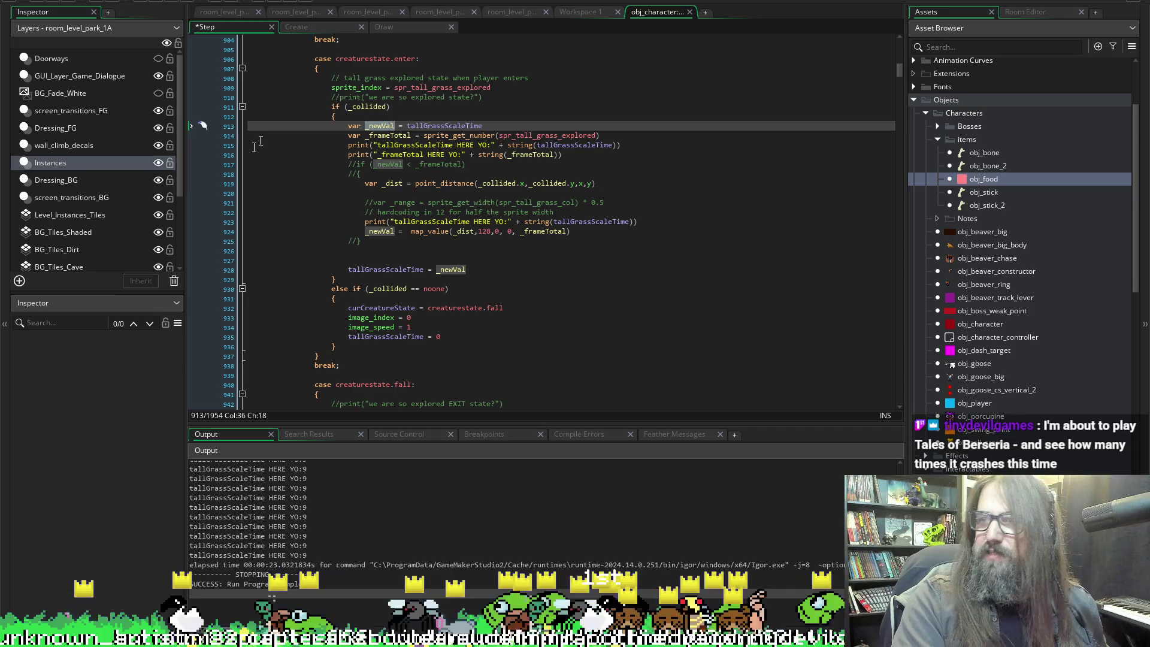
left_click(382, 120)
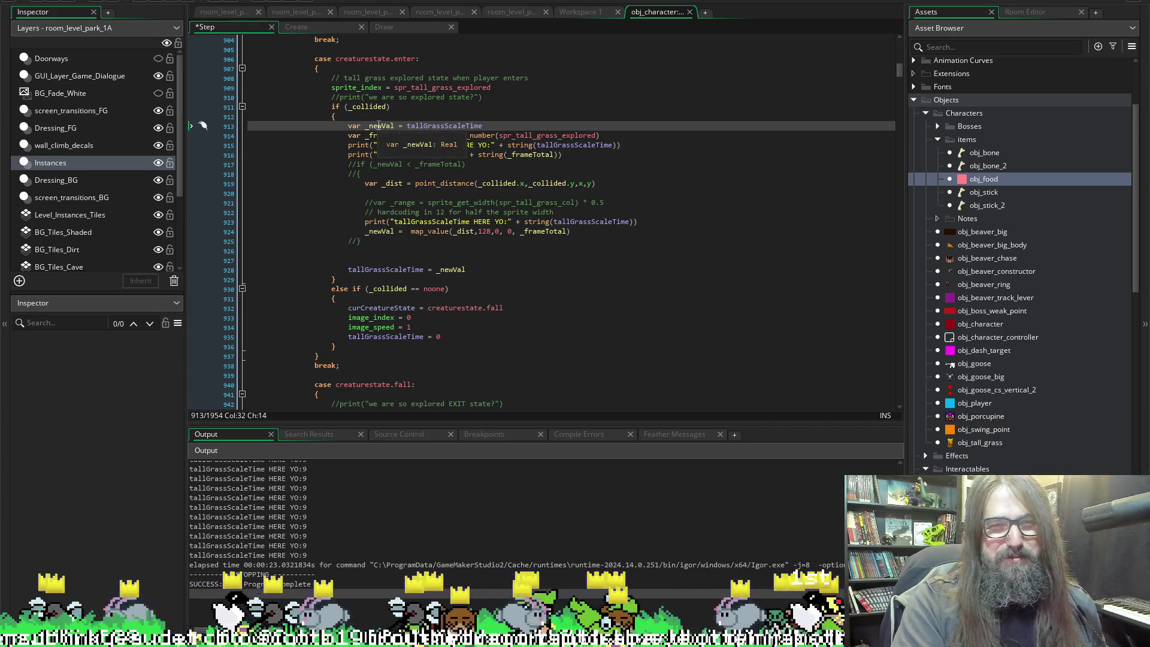
double_click(378, 125)
key("ctrl+c")
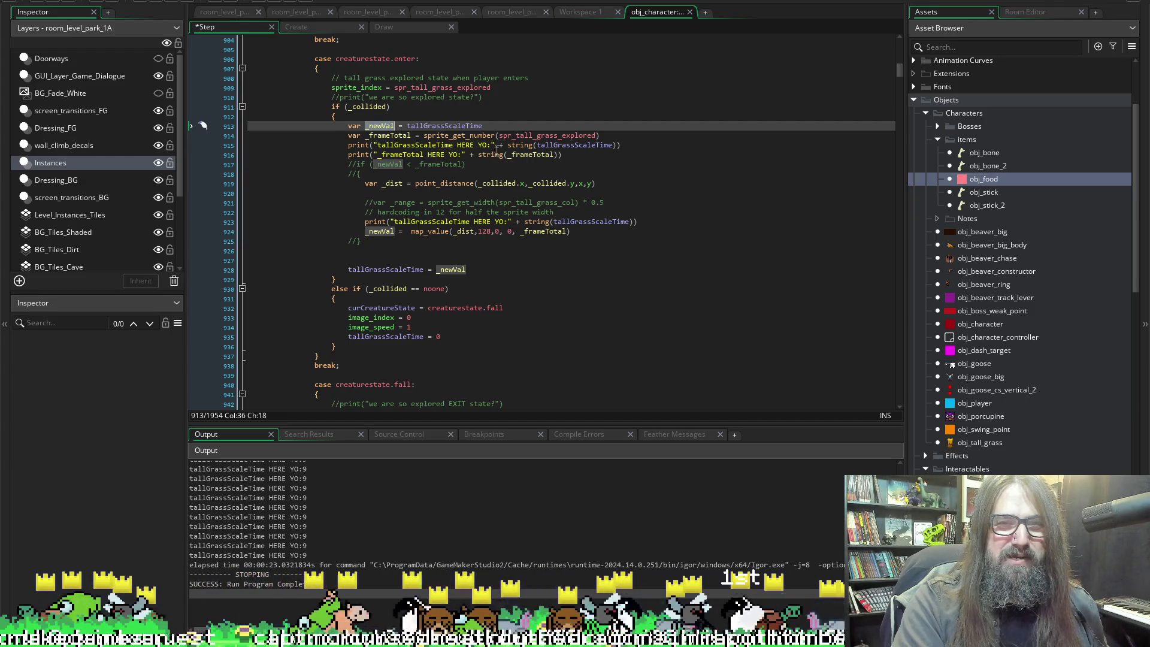
double_click(415, 145)
key("ctrl+v")
double_click(527, 145)
key("ctrl+v")
key("ctrl+s")
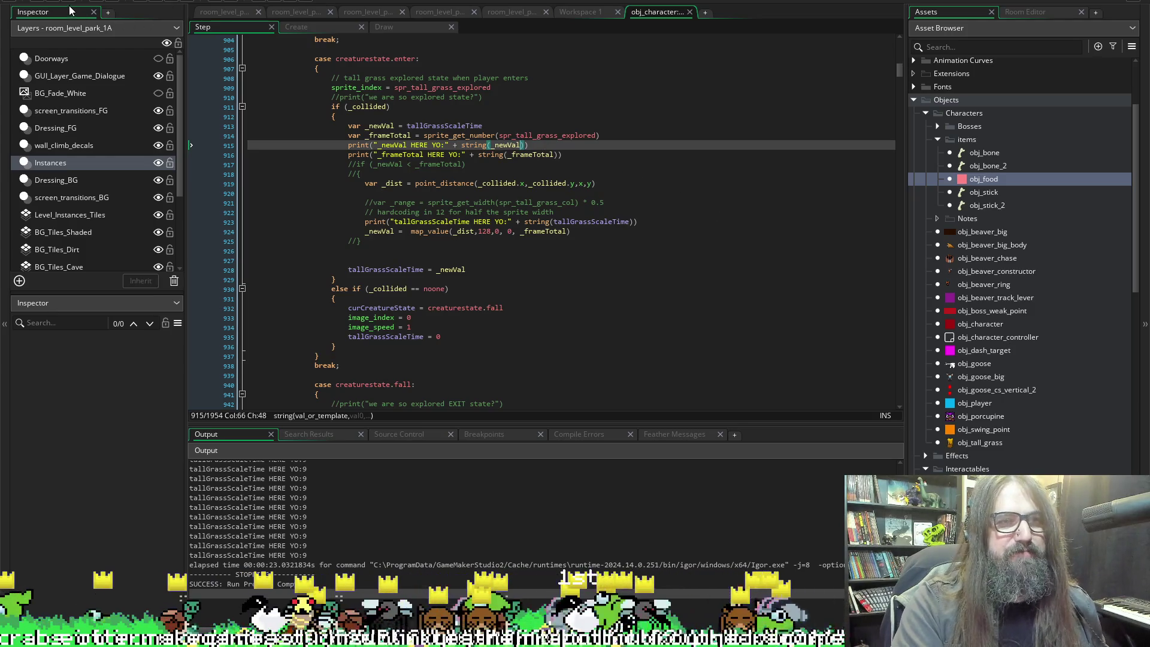
left_click(162, 4)
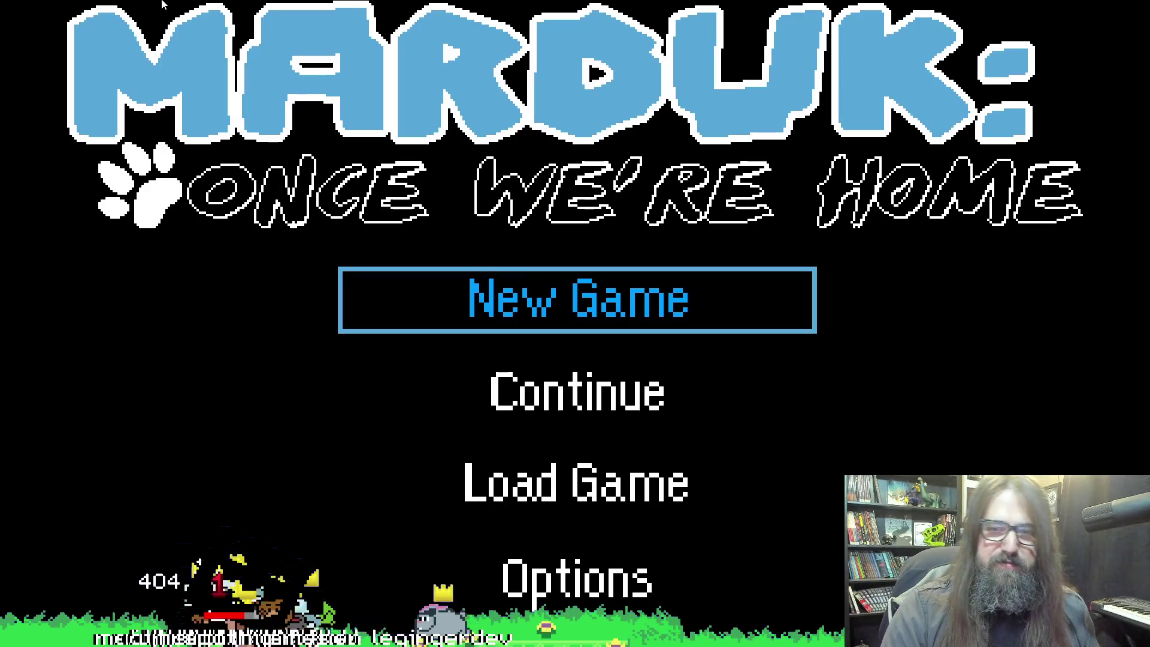
Continue into the level, test the grass, then stop the game to read the _newVal and _frameTotal prints.
key("Down")
key("Return")
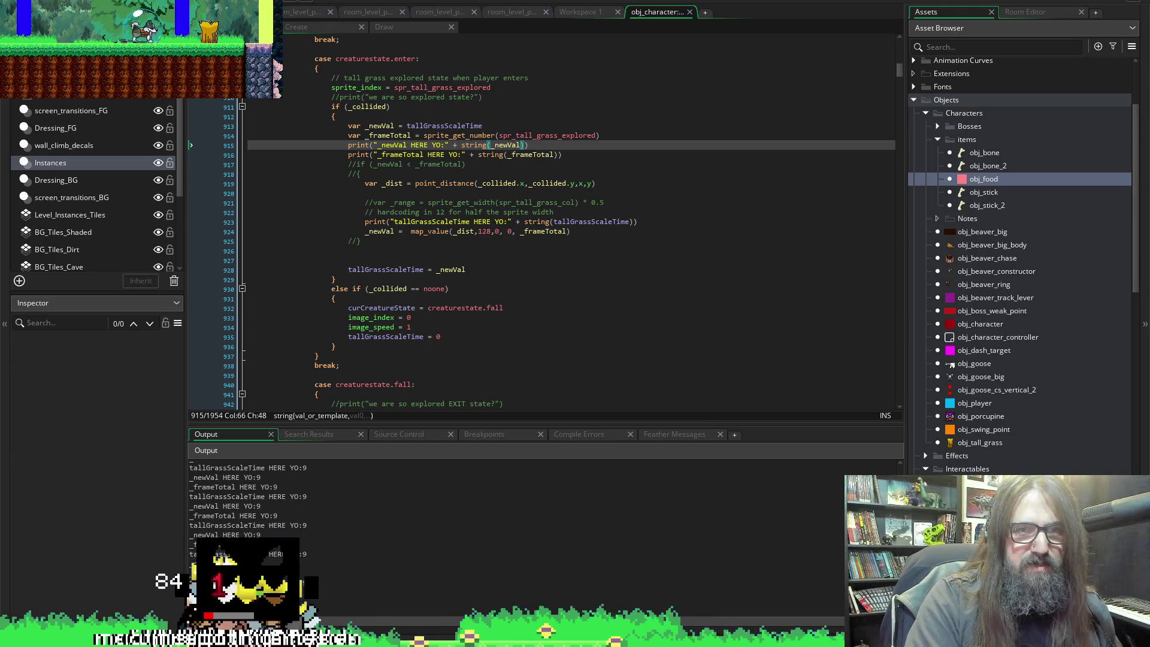
key("alt+Tab")
left_click(172, 3)
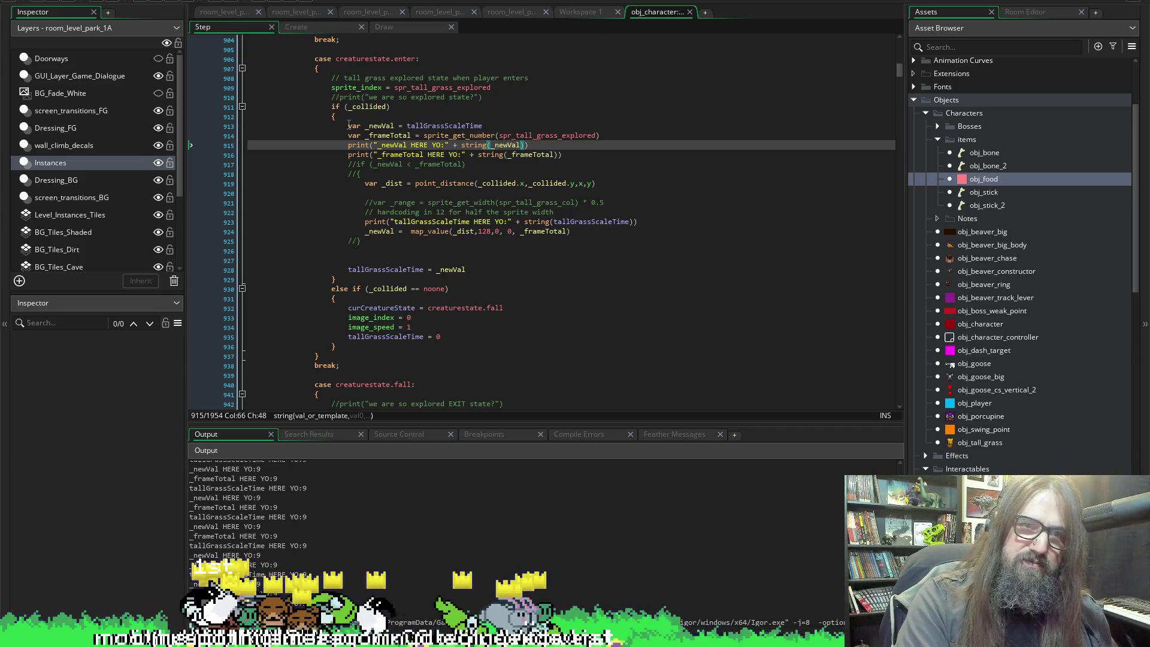
Uncomment the if (_newVal < _frameTotal) line and both its braces, save, and rerun the game.
left_click(359, 155)
key("Down")
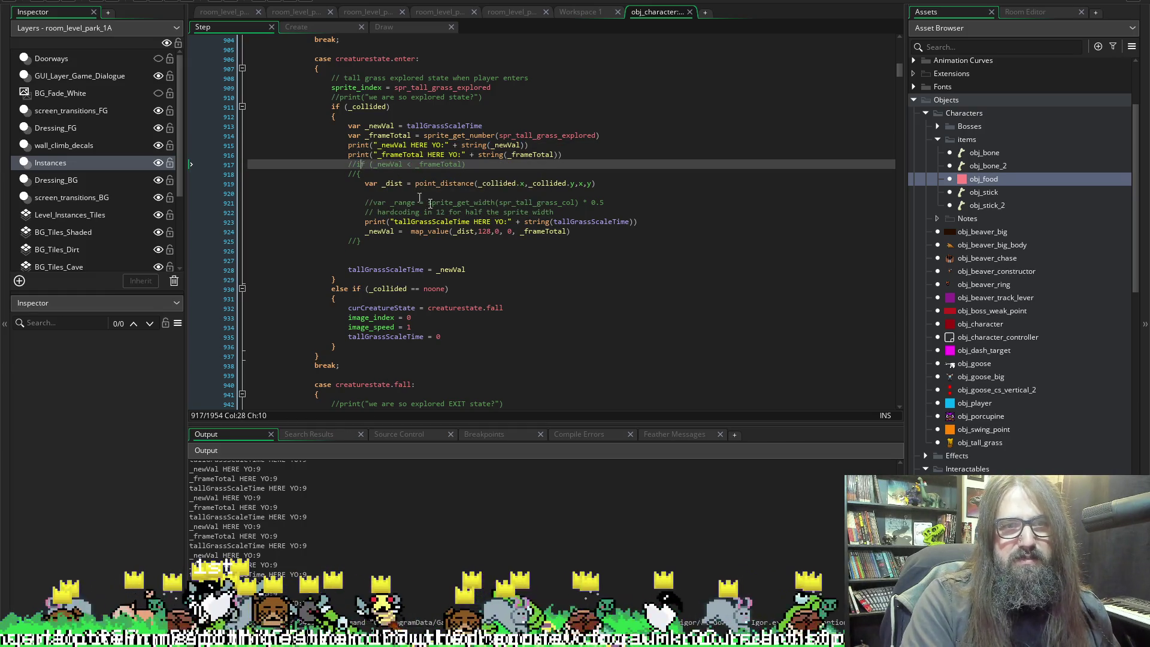
key("BackSpace")
key("BackSpace")
key("Down")
key("BackSpace")
key("BackSpace")
key("Down")
key("Down")
key("Down")
key("Down")
key("Down")
key("Down")
key("Down")
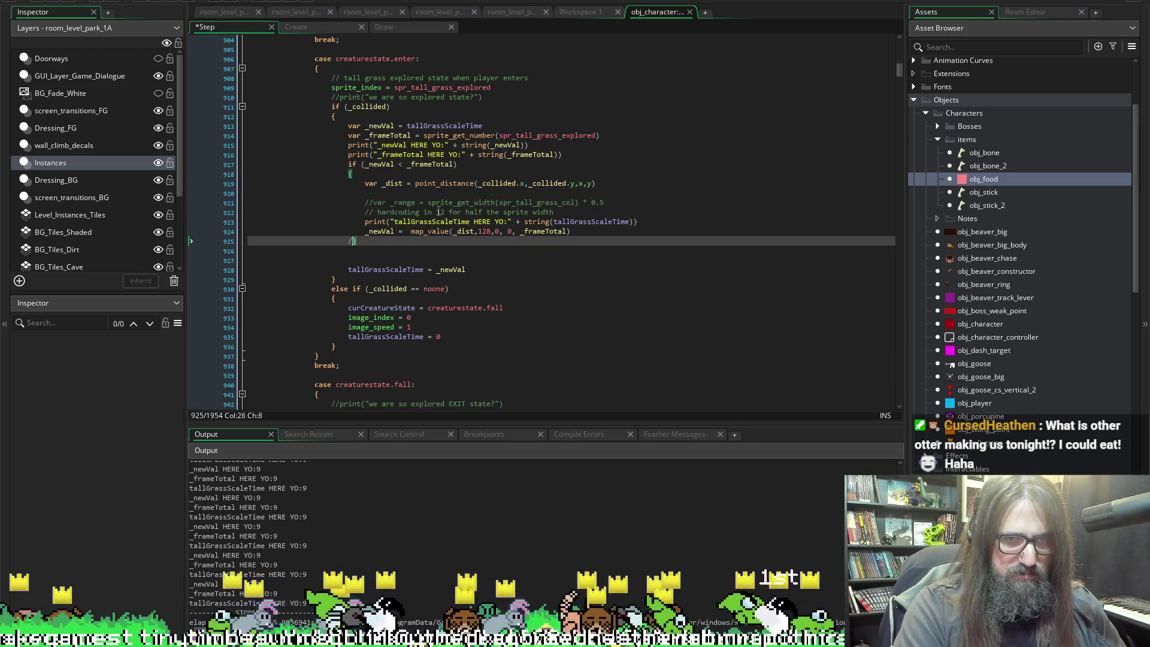
key("BackSpace")
key("BackSpace")
key("ctrl+s")
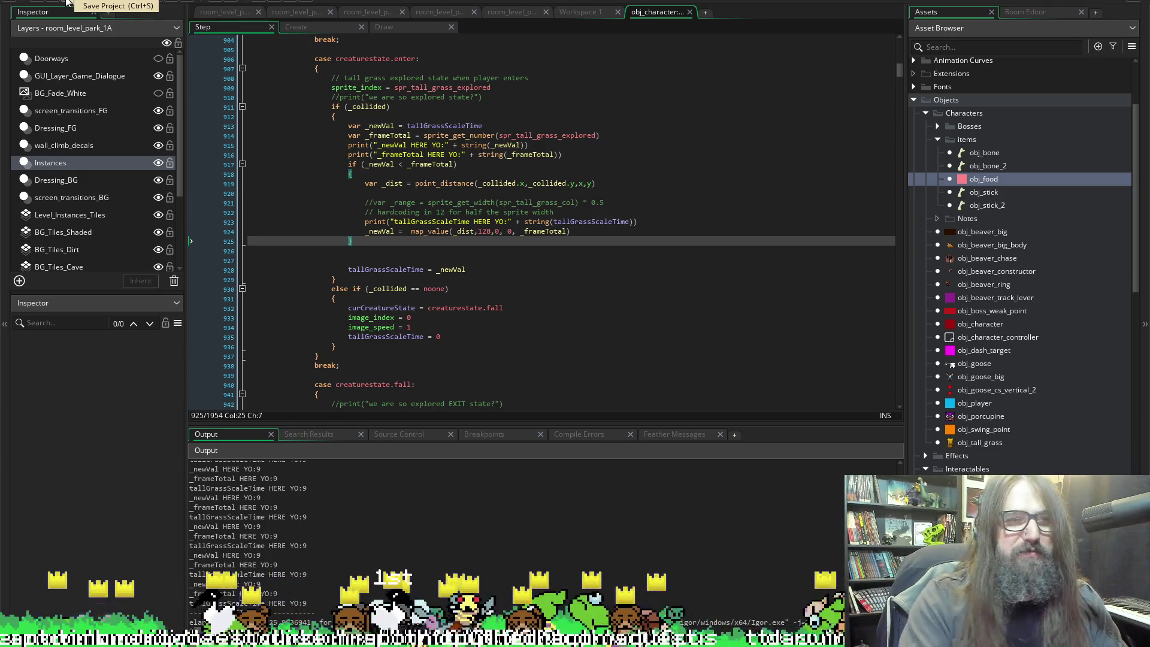
left_click(163, 4)
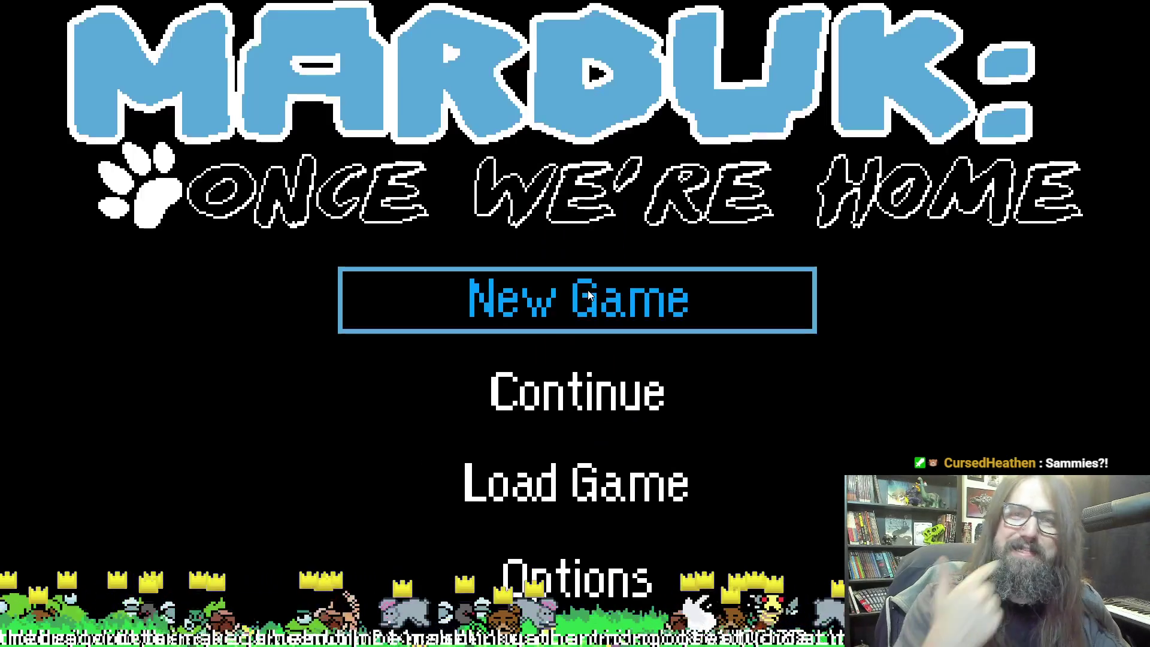
Select Continue on the title menu and switch between the game window and the code.
key("Down")
key("alt+Tab")
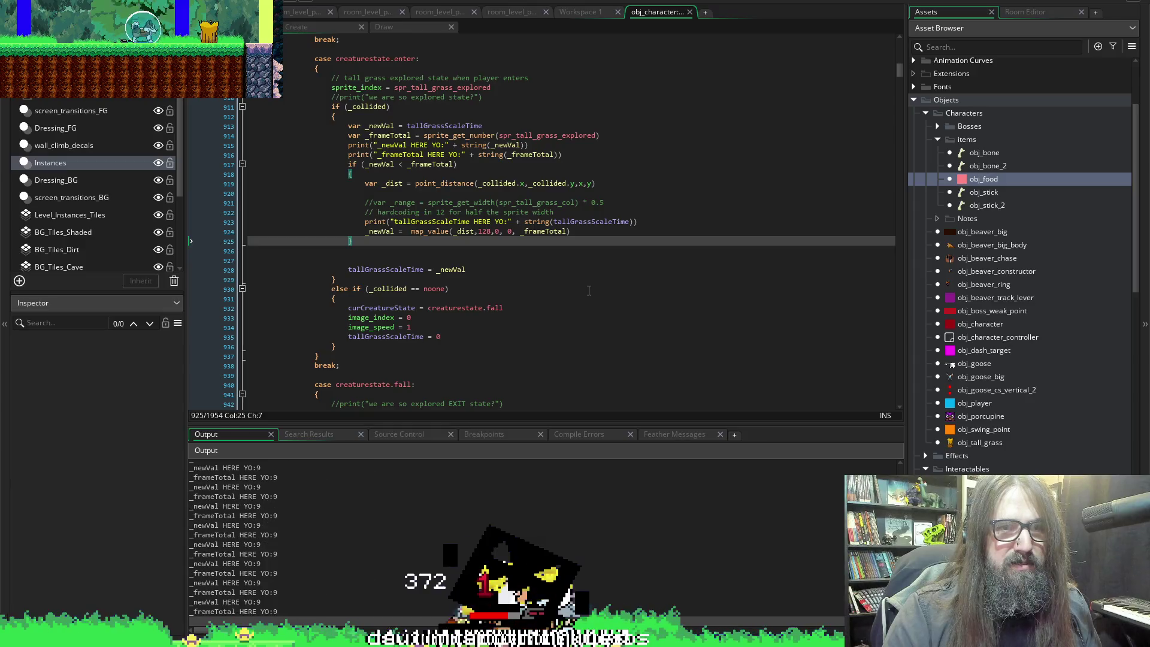
key("alt+Tab")
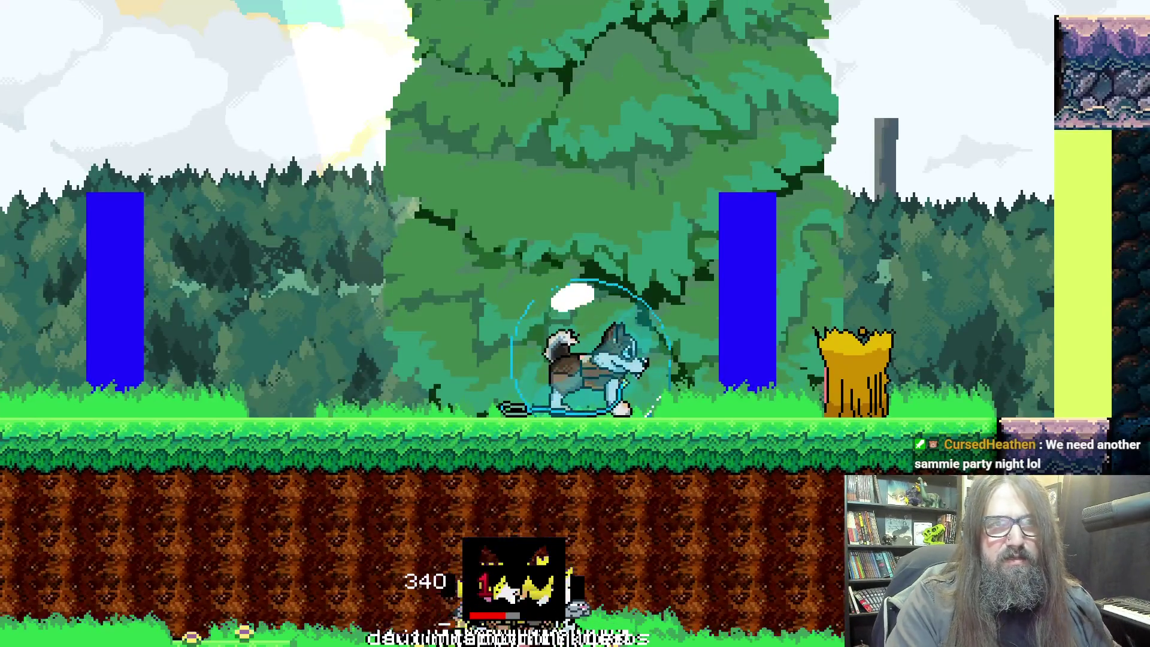
key("alt+Tab")
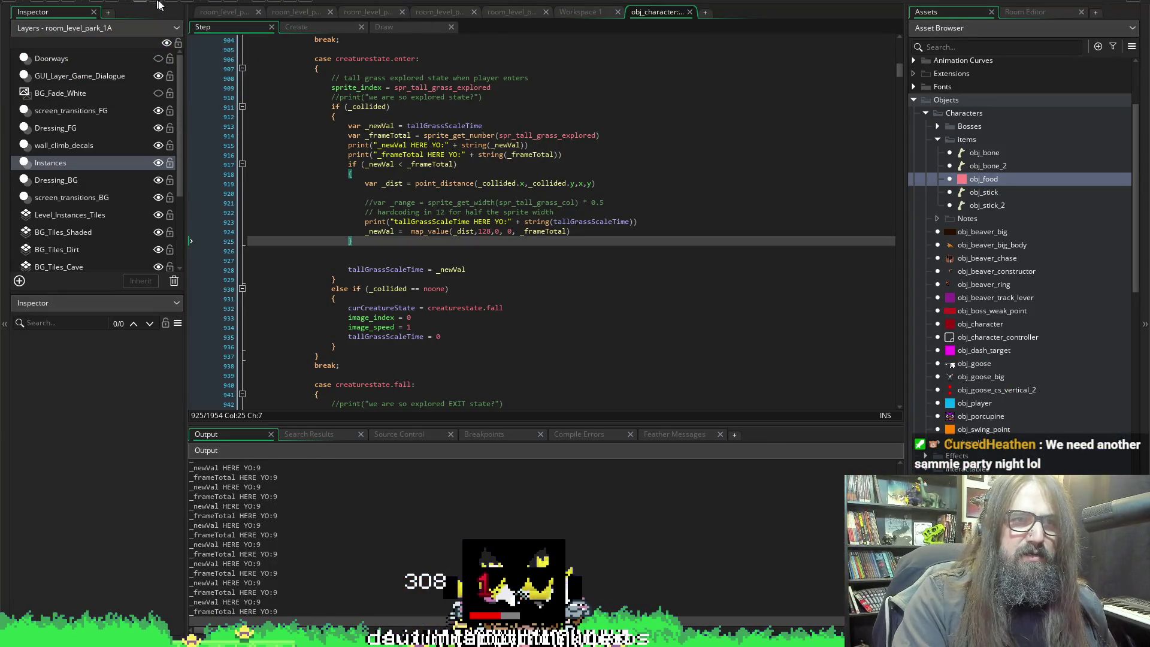
Re-add // to the closing brace, the if (_newVal < _frameTotal) line and the opening brace, then save.
type("//")
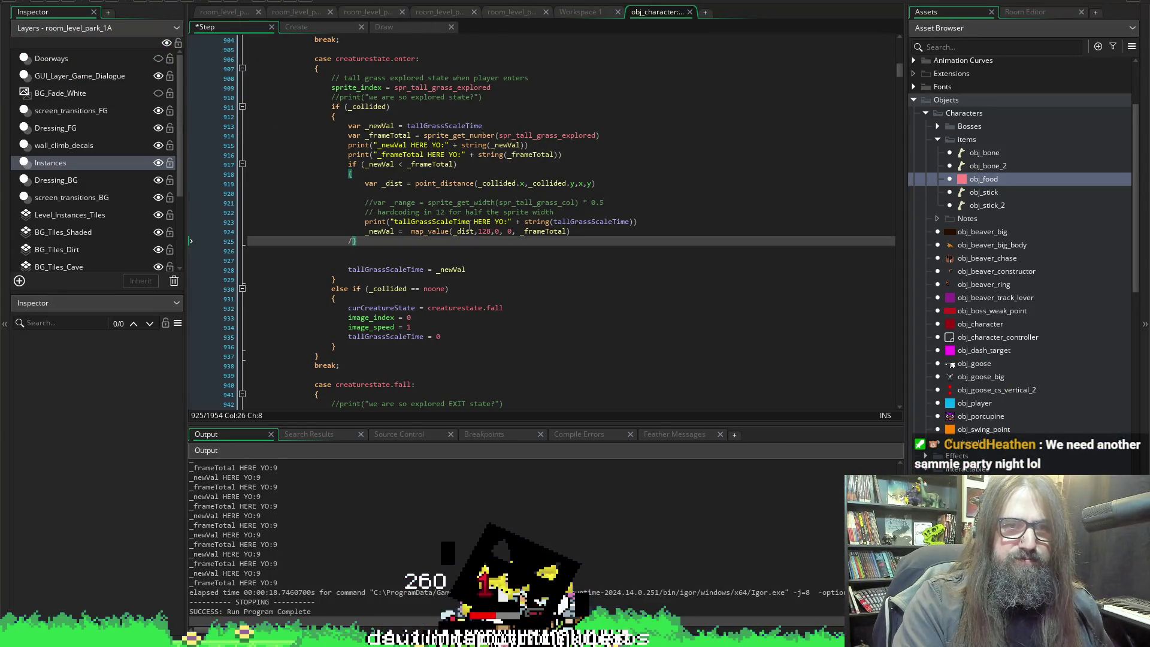
key("Up")
key("Up")
key("Up")
key("Left")
type("//")
key("Up")
key("Left")
key("Left")
type("//")
key("ctrl+s")
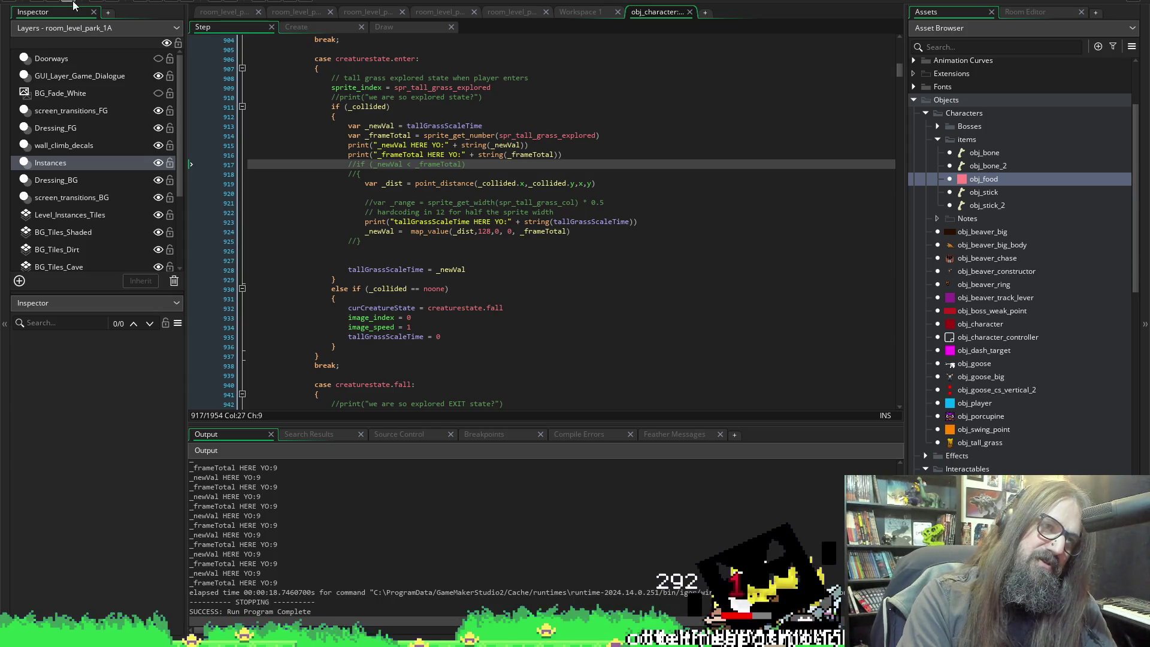
Run the game, continue the saved game, walk the husky left through the grass, and close it with Escape.
left_click(156, 1)
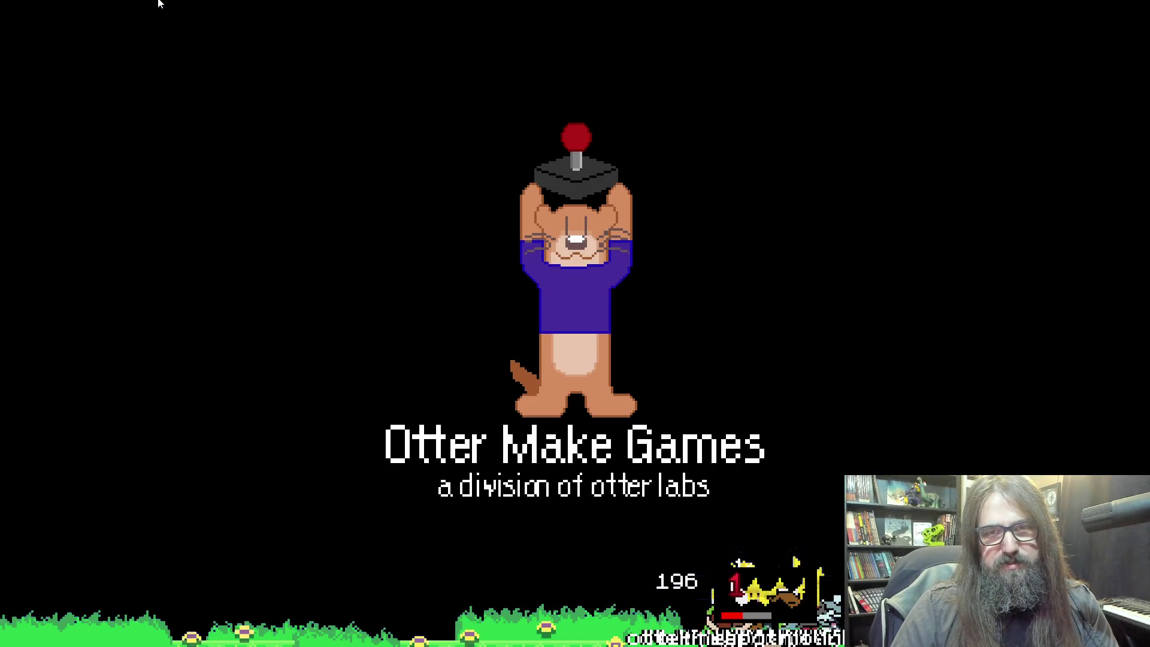
key("Return")
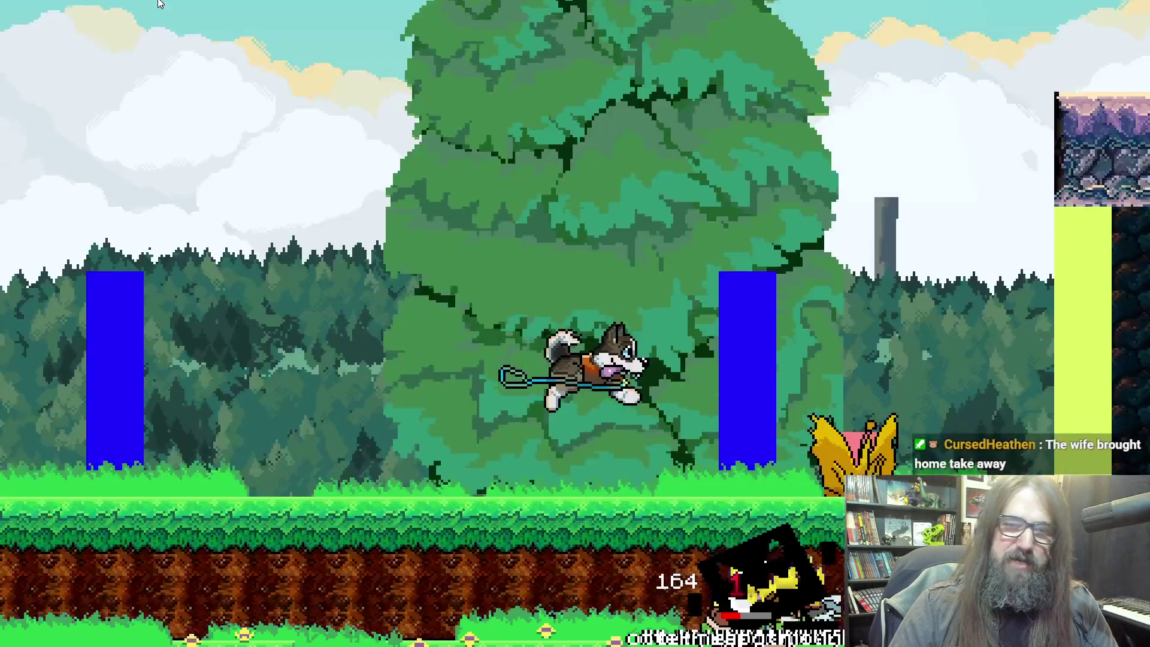
key("Left")
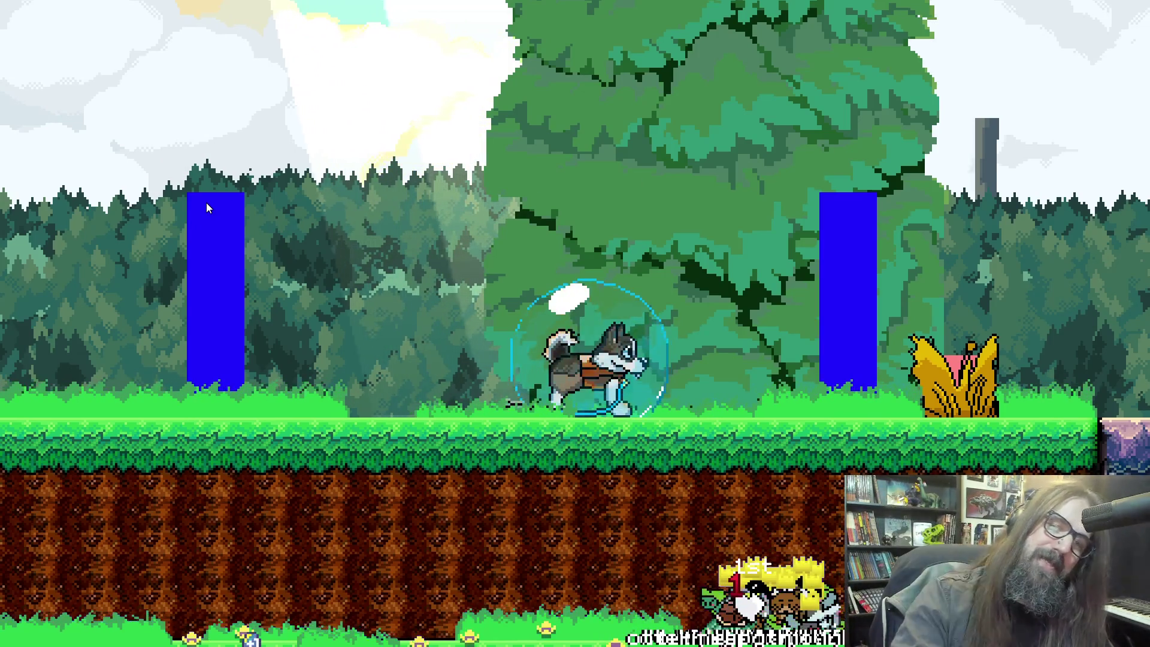
key("Escape")
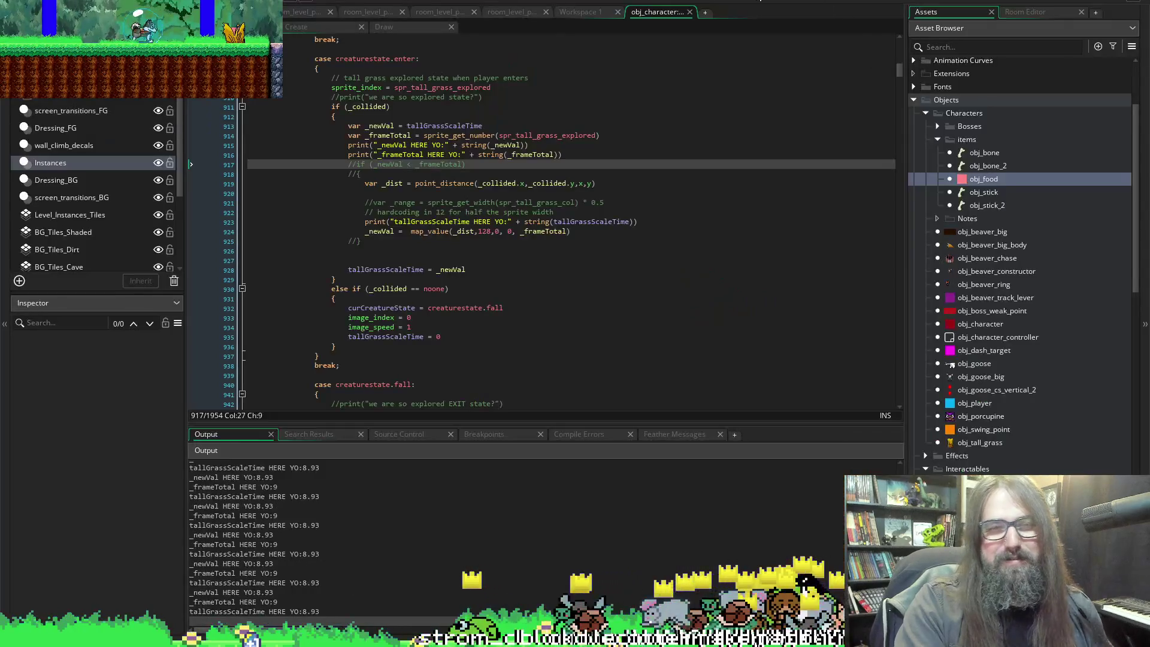